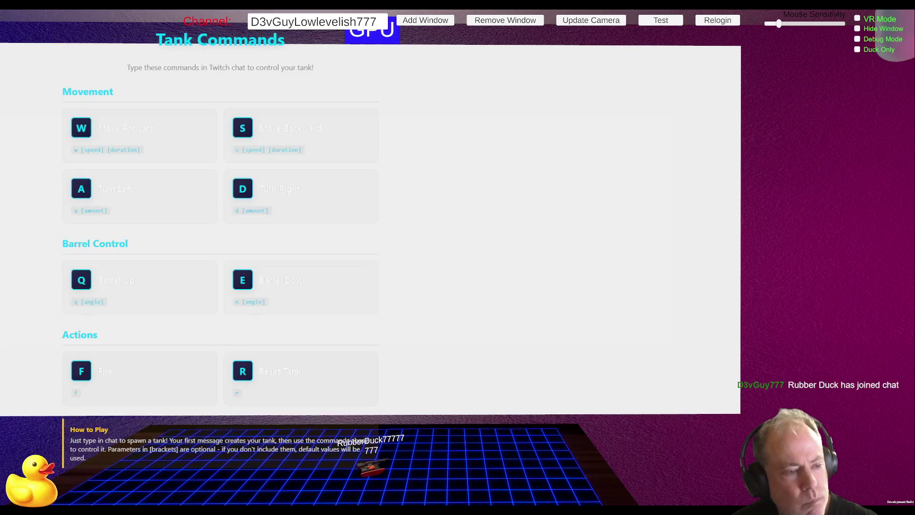
# Step: After repeated tries to toggle the game's debug mode, open the Twitch Inspector broadcast report
pyautogui.click(876, 40)
pyautogui.click(876, 40)
pyautogui.click(876, 40)
pyautogui.click(877, 40)
pyautogui.click(878, 39)
pyautogui.click(878, 39)
pyautogui.click(878, 40)
pyautogui.click(879, 39)
pyautogui.click(878, 39)
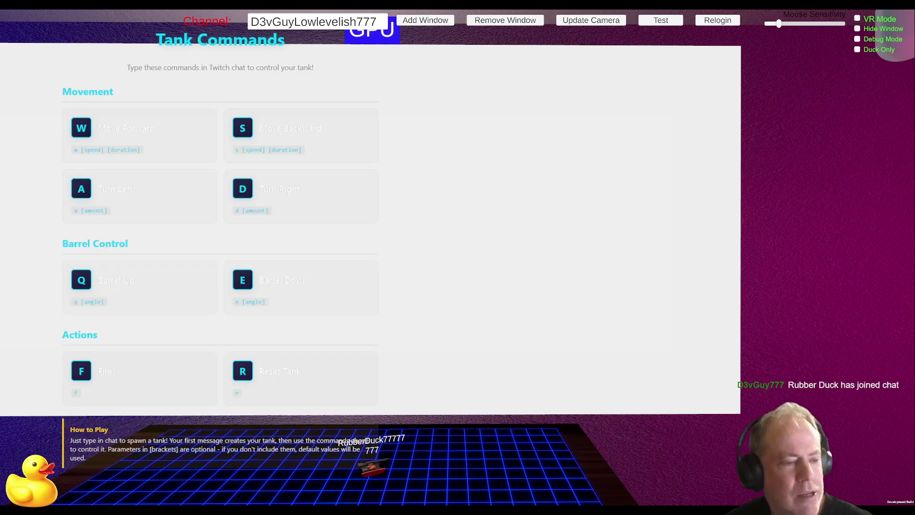
pyautogui.click(878, 39)
pyautogui.click(878, 39)
pyautogui.click(876, 39)
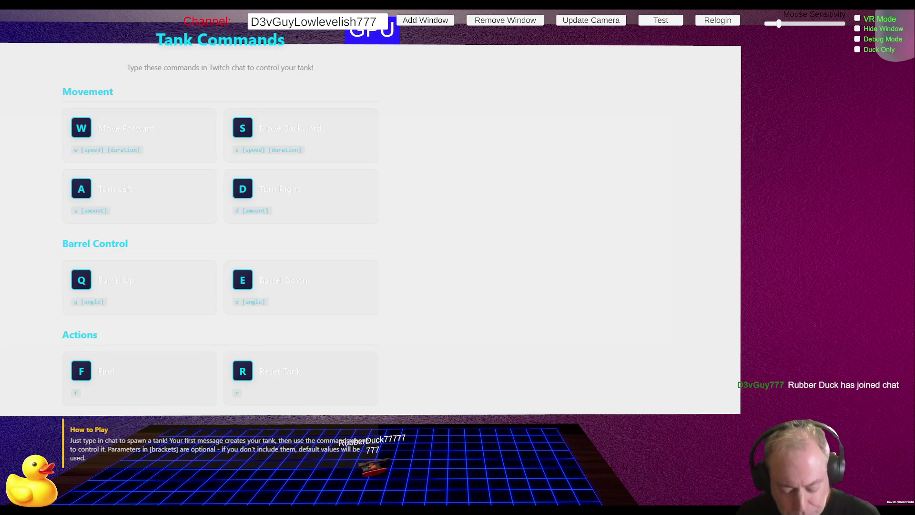
pyautogui.click(876, 39)
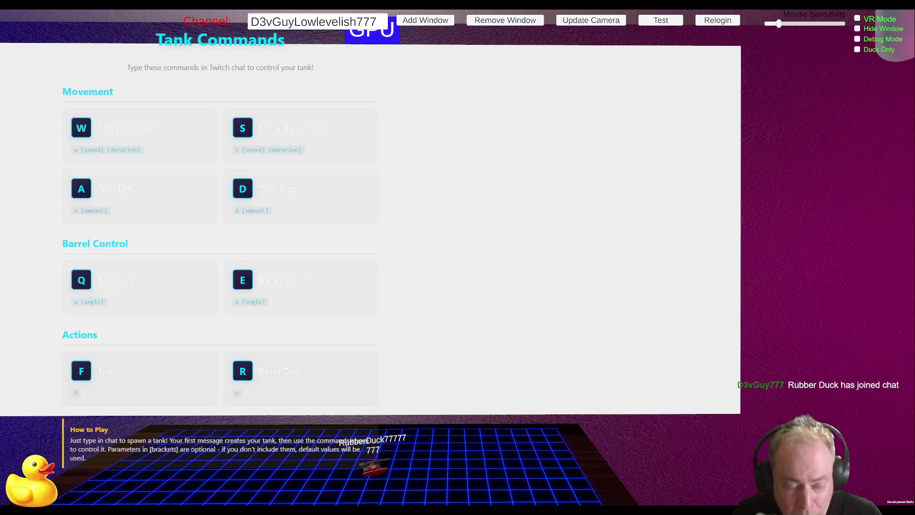
pyautogui.click(876, 39)
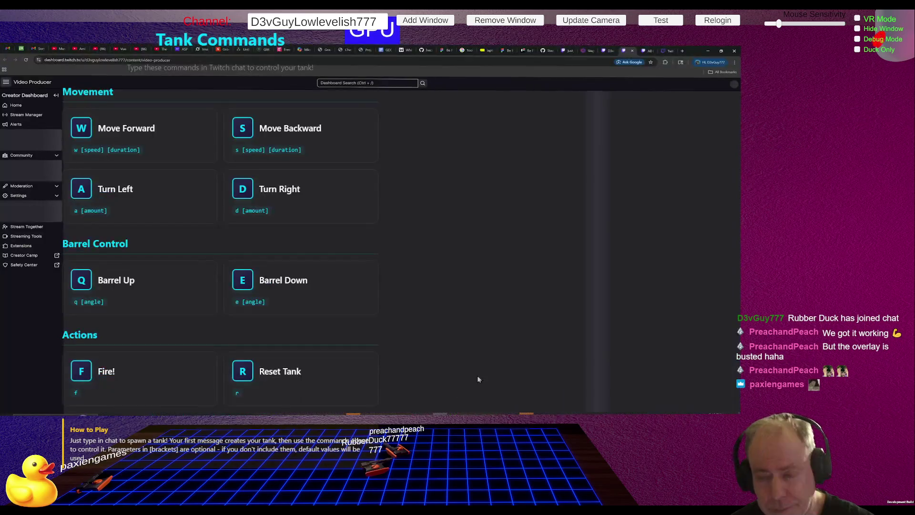
pyautogui.click(666, 51)
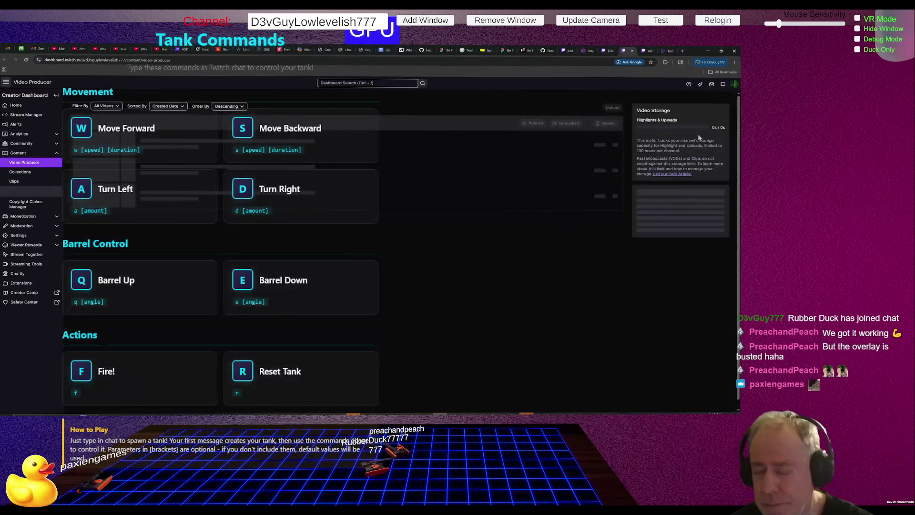
pyautogui.click(666, 52)
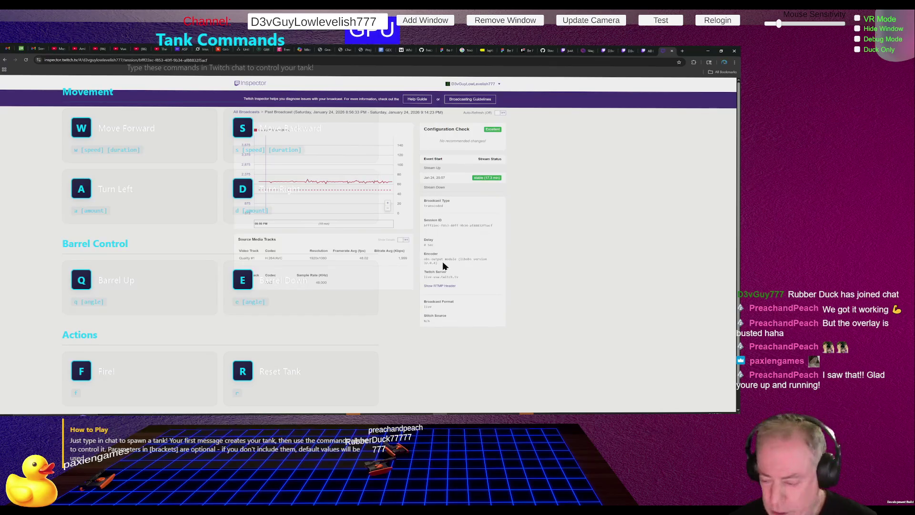
pyautogui.moveTo(560, 412)
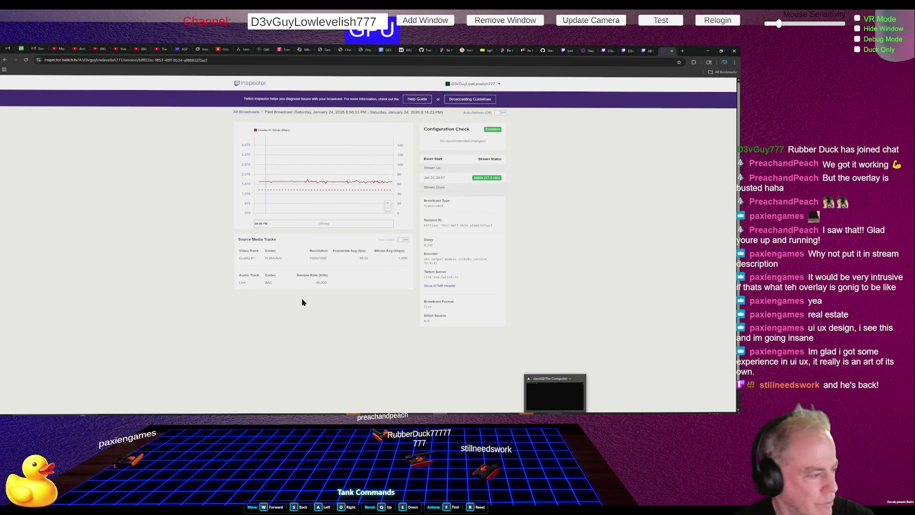
# Step: Zoom the overlay camera in and out and pan toward the Inspector's Configuration Check panel
pyautogui.scroll(3, 342, 290)
pyautogui.scroll(-3, 362, 284)
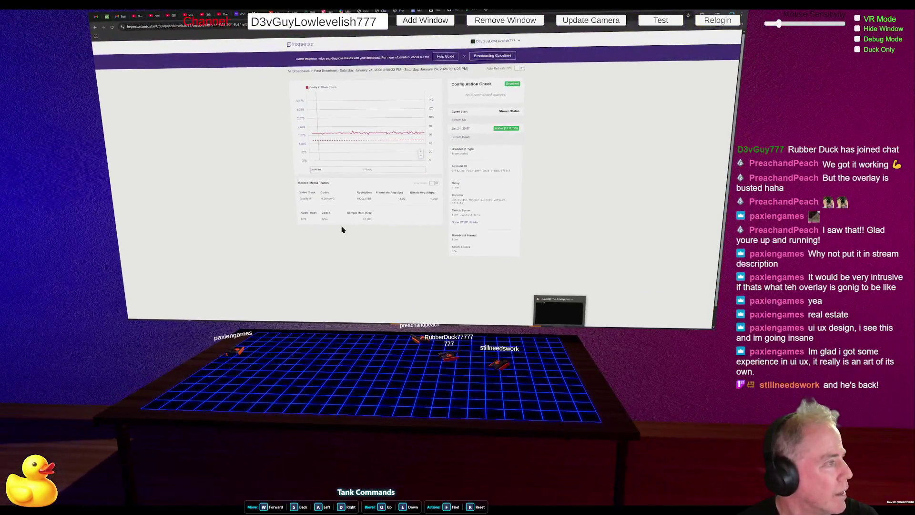
pyautogui.scroll(5, 342, 230)
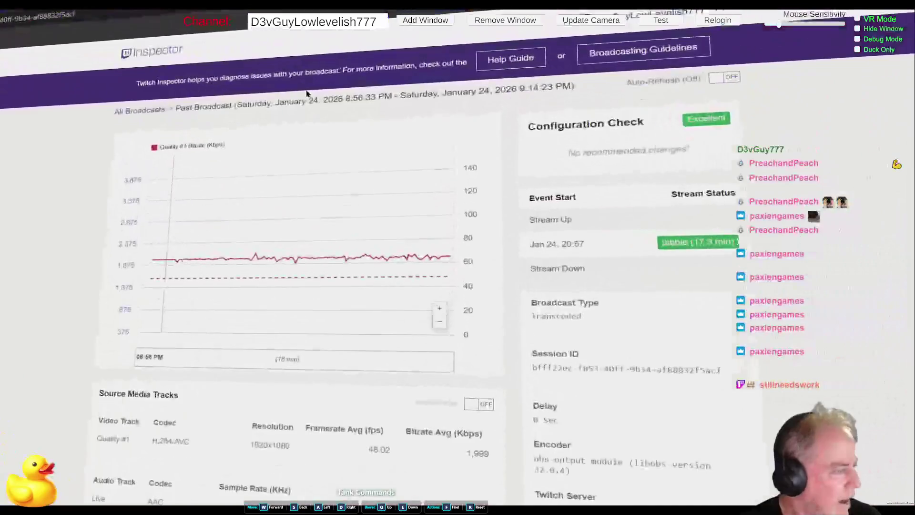
pyautogui.press('d')
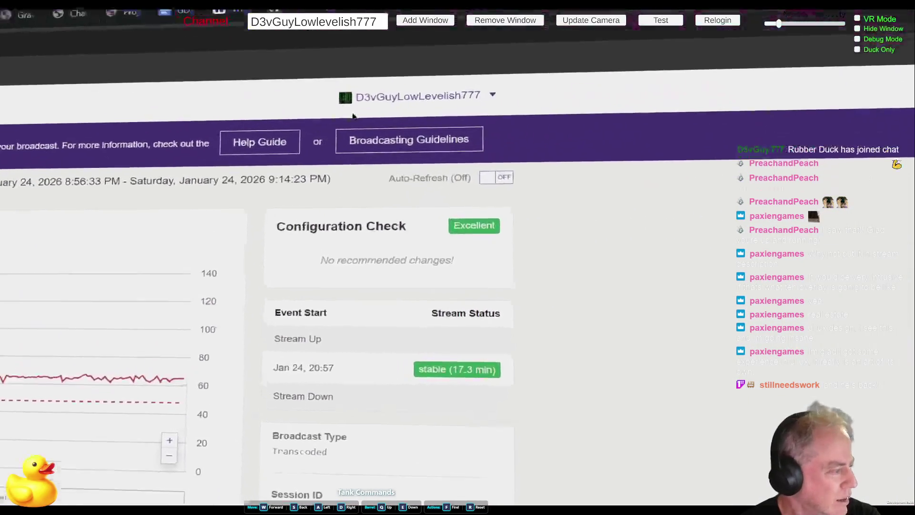
pyautogui.scroll(3, 358, 147)
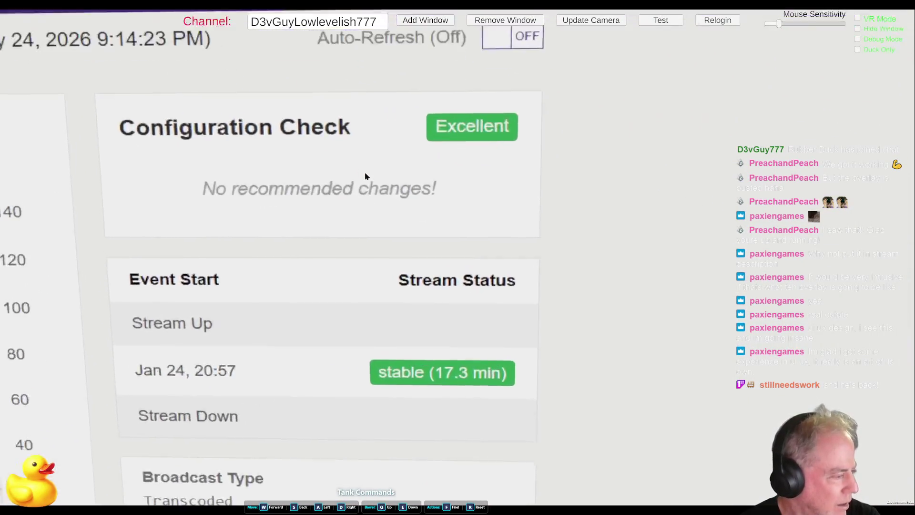
pyautogui.scroll(3, 366, 178)
pyautogui.scroll(-1, 370, 262)
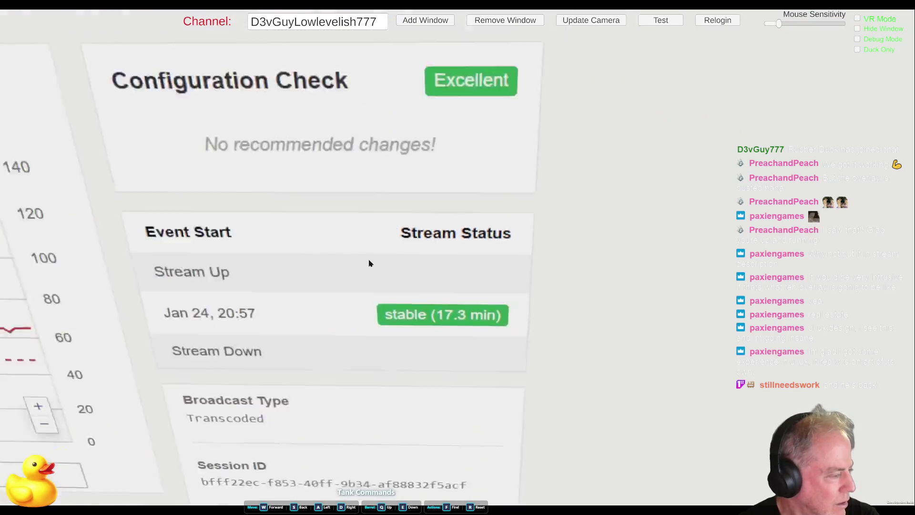
pyautogui.scroll(-5, 369, 263)
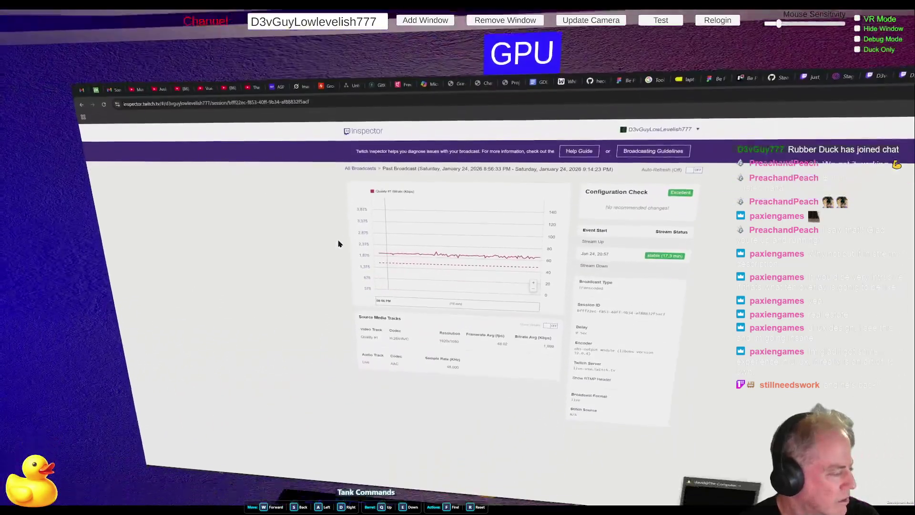
pyautogui.scroll(-2, 336, 228)
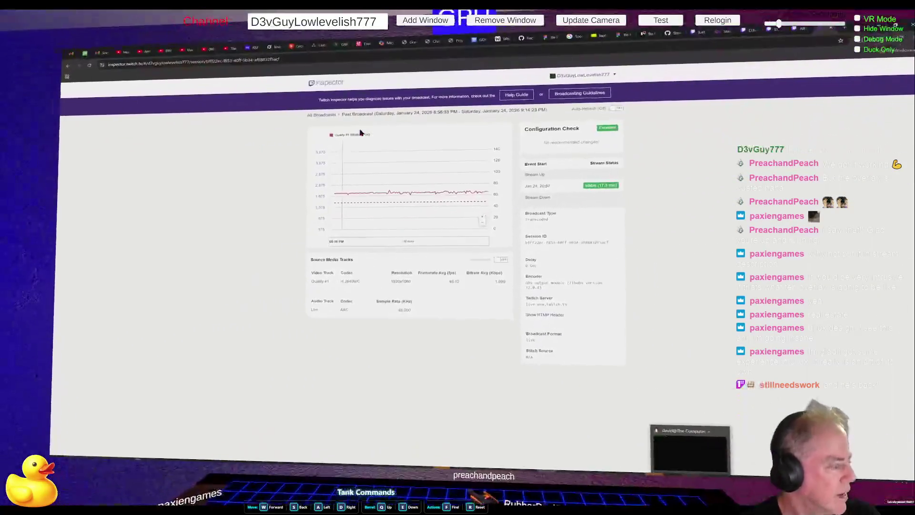
pyautogui.scroll(2, 360, 138)
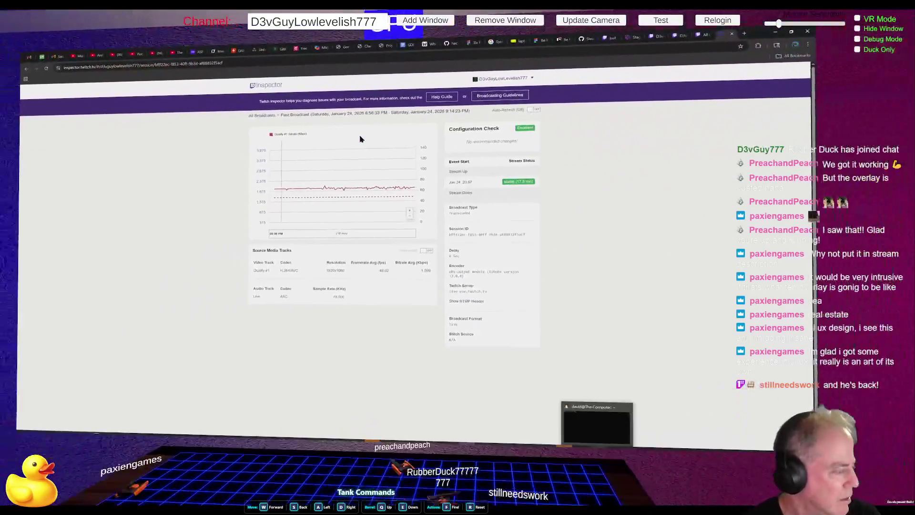
pyautogui.scroll(-3, 360, 139)
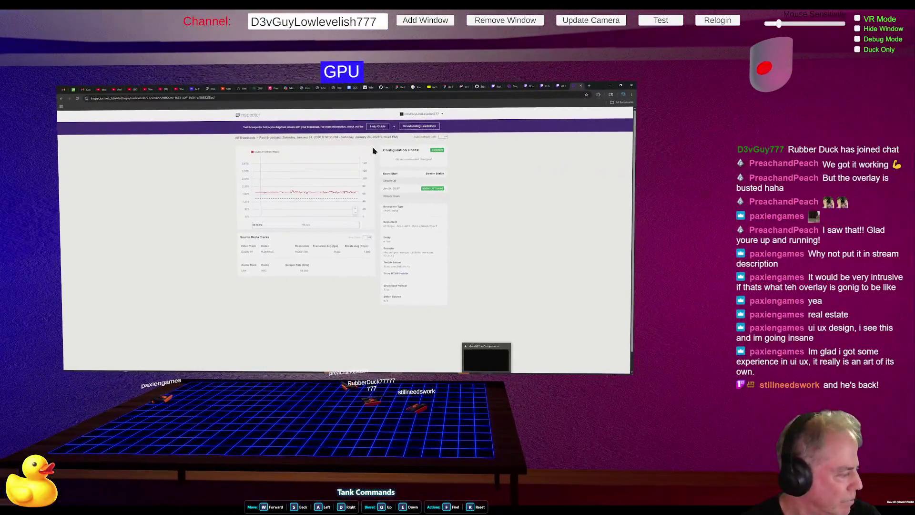
pyautogui.scroll(3, 376, 167)
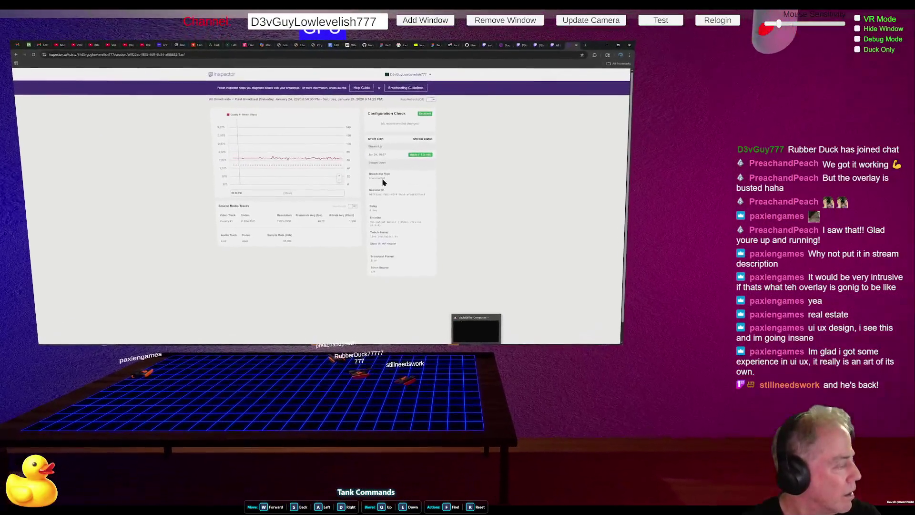
pyautogui.scroll(-2, 376, 167)
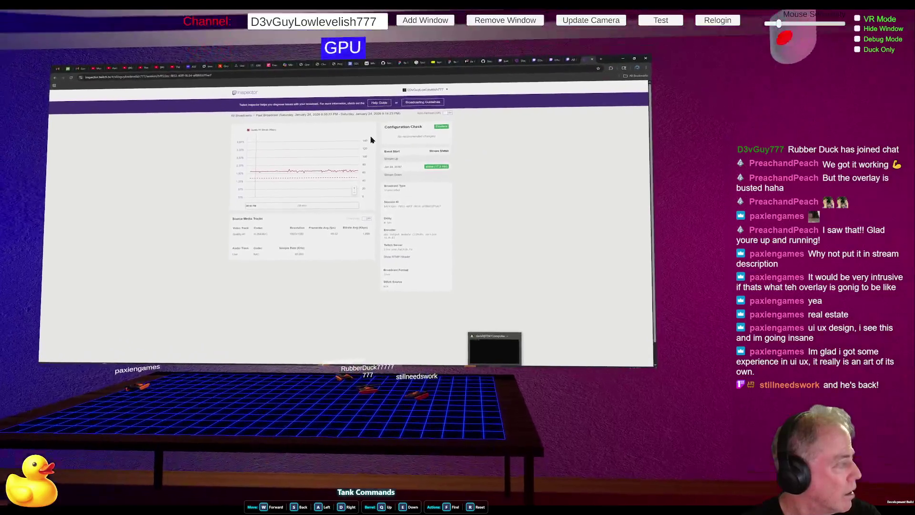
pyautogui.scroll(2, 391, 145)
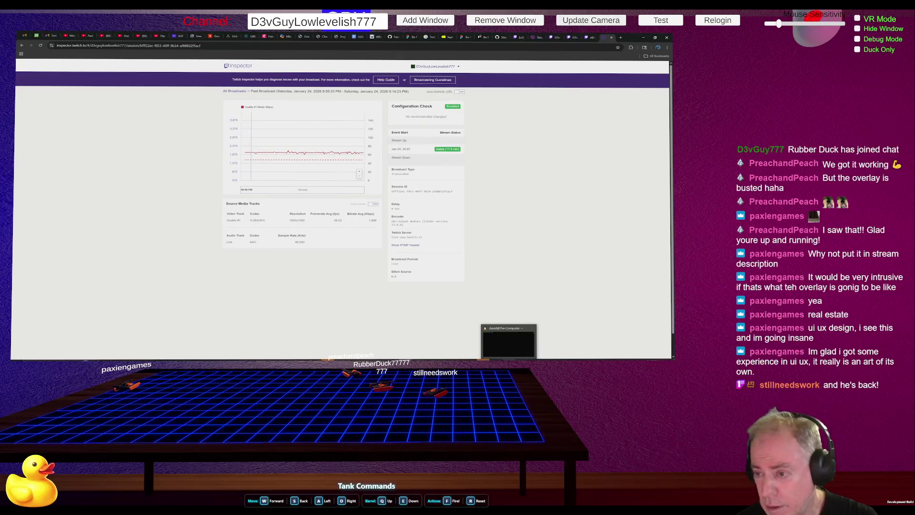
# Step: From the Video Producer dashboard, go to your own live channel via the account menu
pyautogui.click(571, 37)
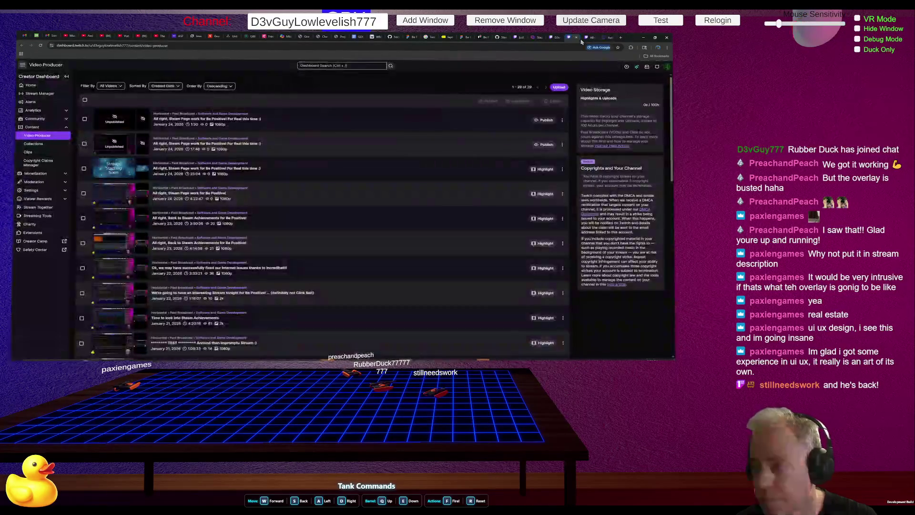
pyautogui.click(668, 67)
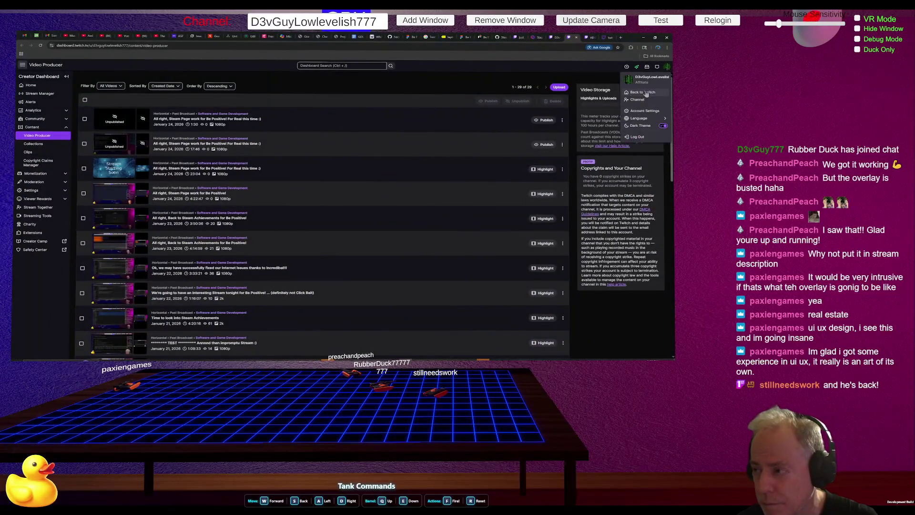
pyautogui.click(641, 100)
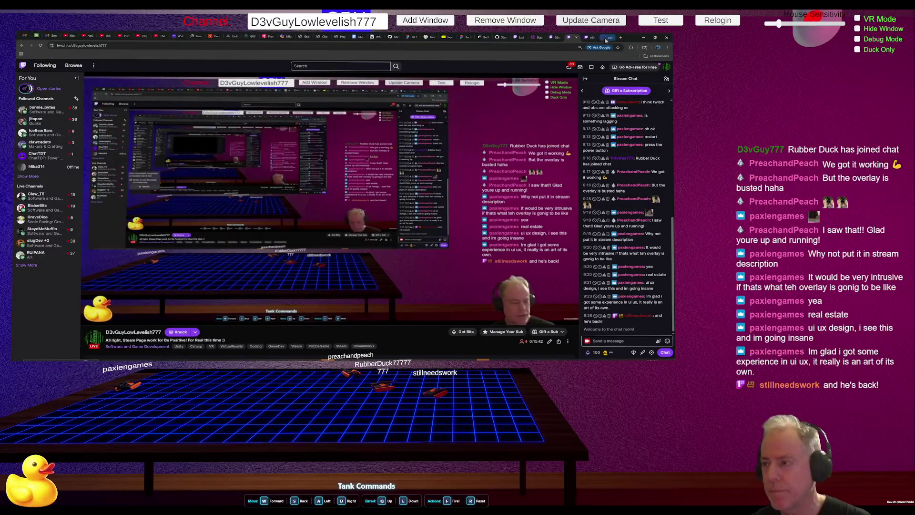
# Step: Cycle through Inspector, another channel, the Steamworks GitHub code and the Trello Be Positive board
pyautogui.click(590, 38)
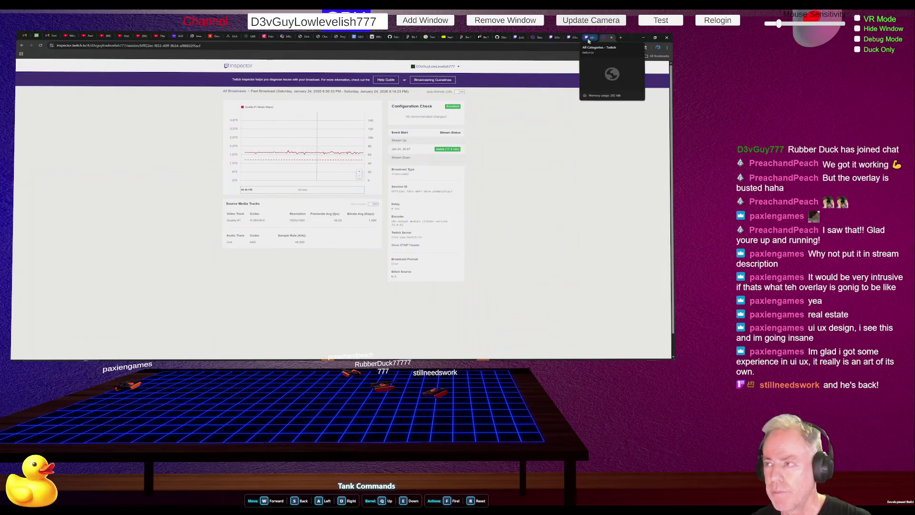
pyautogui.click(520, 40)
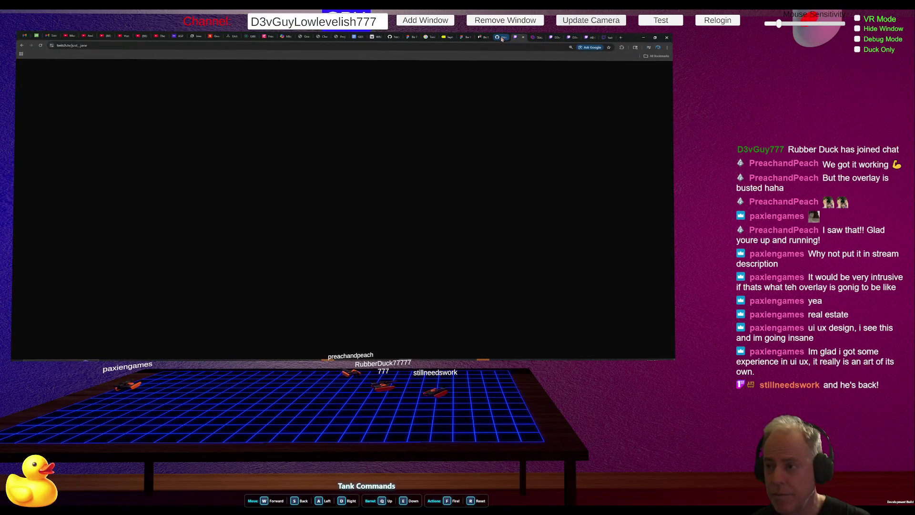
pyautogui.click(502, 39)
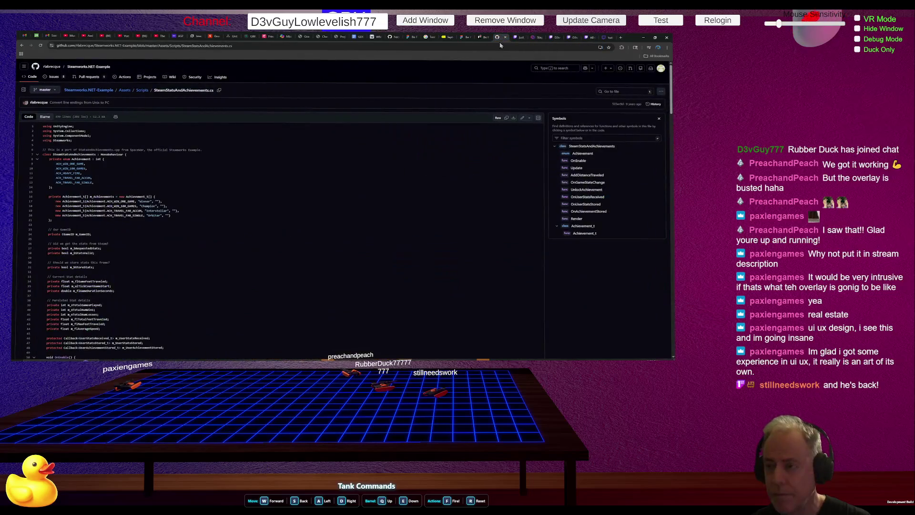
pyautogui.click(484, 39)
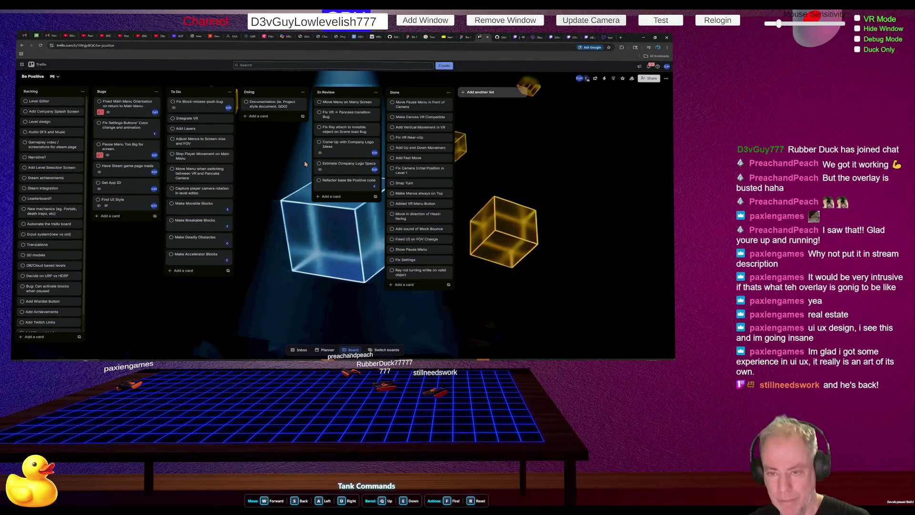
pyautogui.click(524, 37)
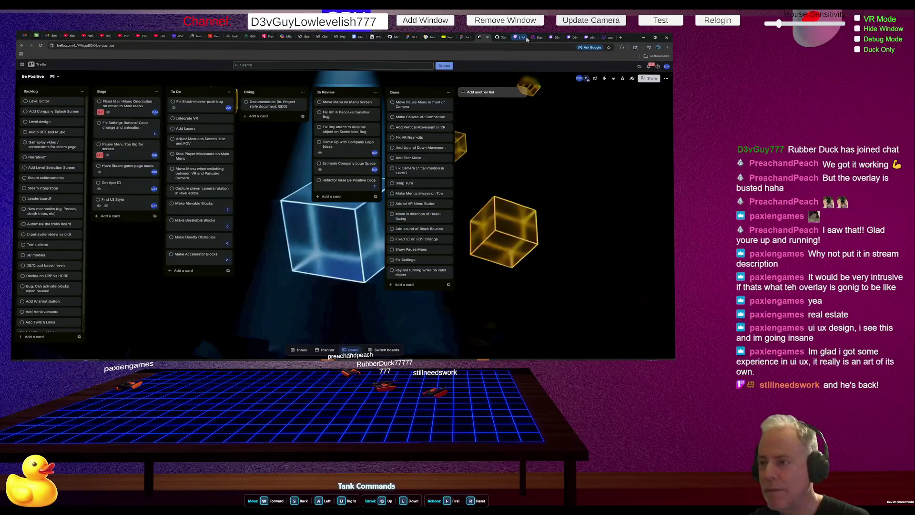
# Step: Pause the channel preview, glance at Game UI Database, close Browse, and return to Trello
pyautogui.moveTo(413, 131)
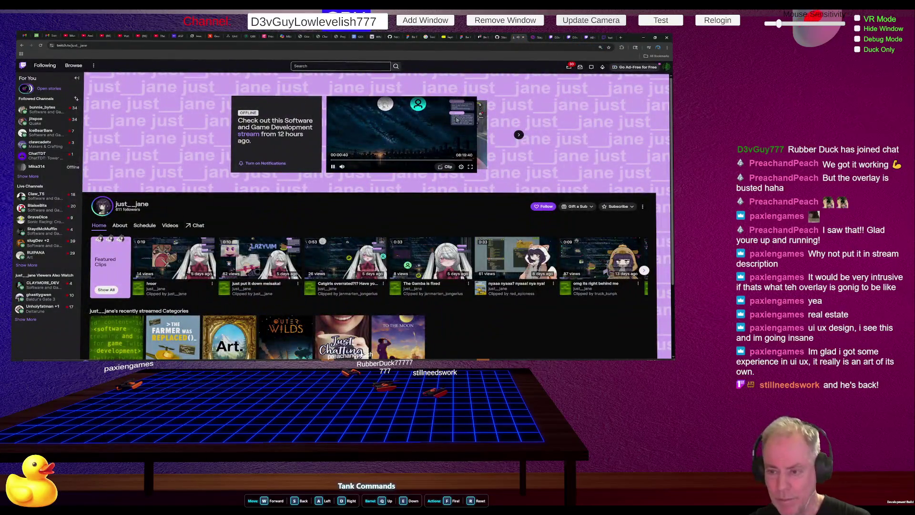
pyautogui.click(334, 167)
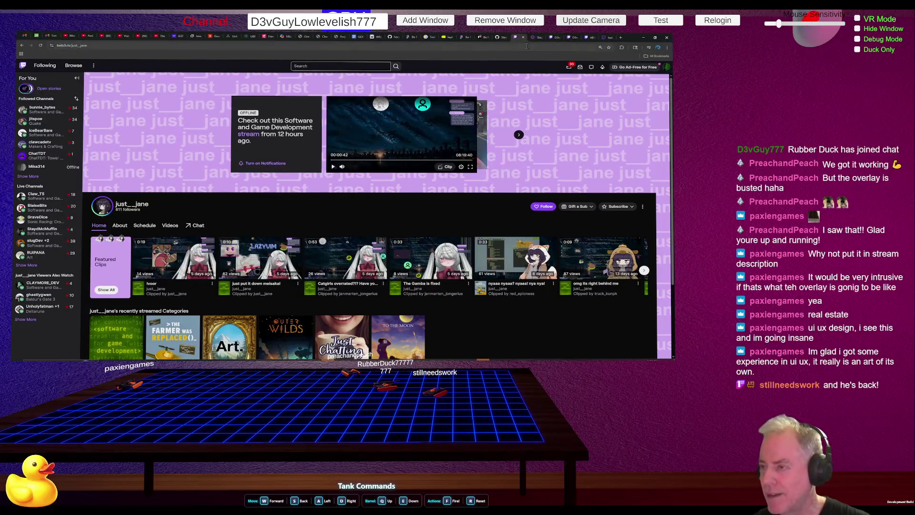
pyautogui.click(537, 37)
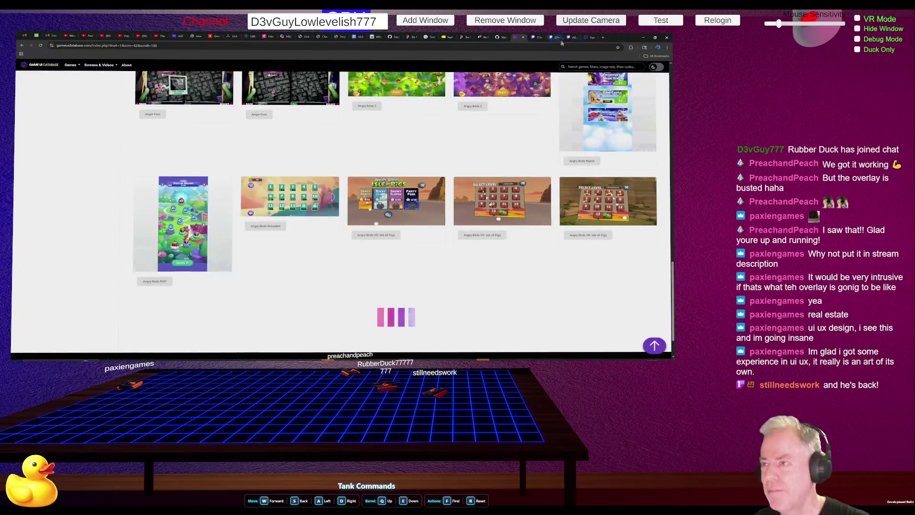
pyautogui.click(570, 38)
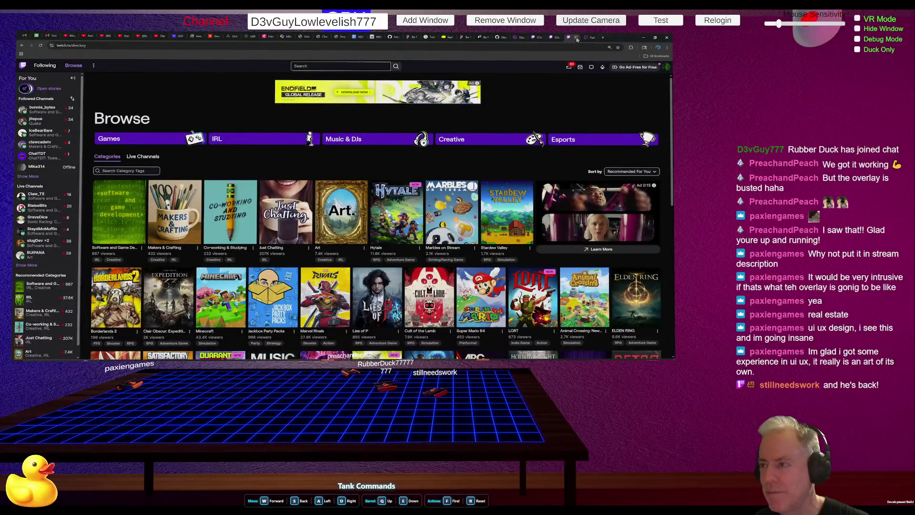
pyautogui.click(575, 37)
pyautogui.click(537, 38)
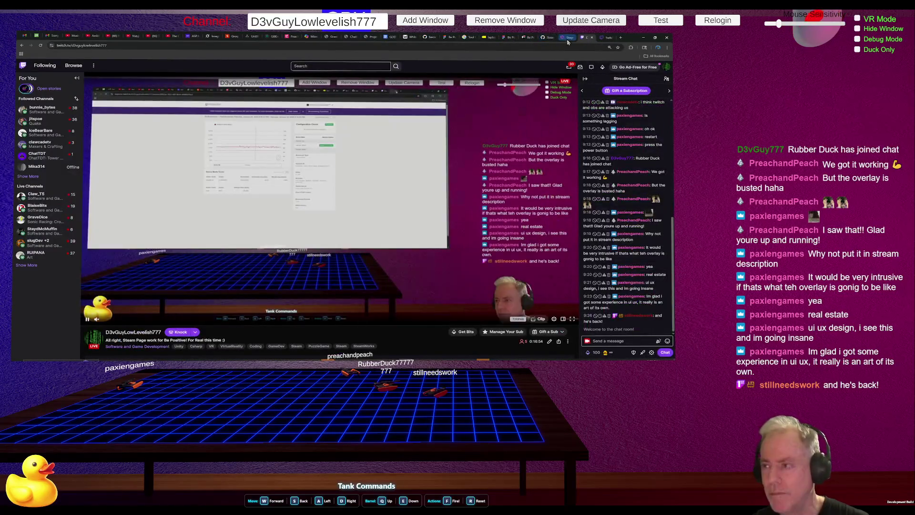
pyautogui.click(527, 38)
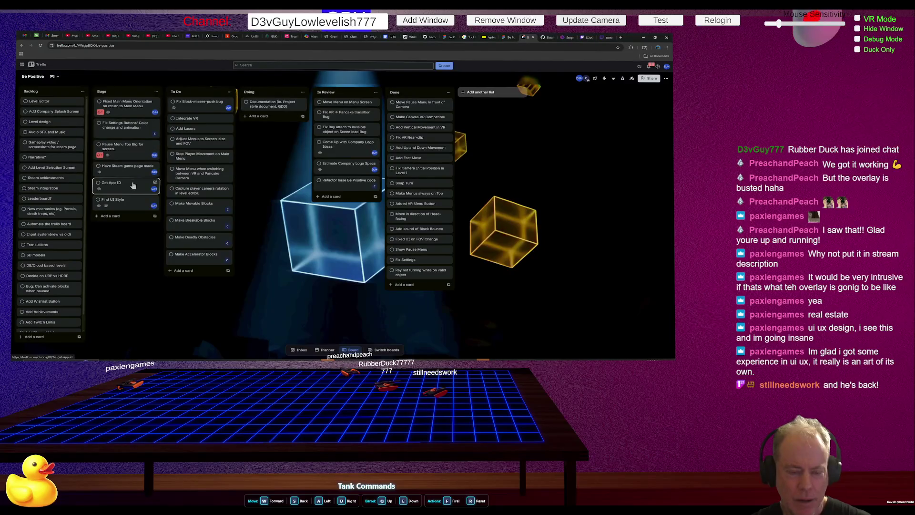
# Step: Drag Get App ID into Done and briefly open the 'Have Steam game page made' card
pyautogui.moveTo(133, 185)
pyautogui.mouseDown()
pyautogui.moveTo(277, 157)
pyautogui.moveTo(329, 122)
pyautogui.moveTo(413, 110)
pyautogui.mouseUp()
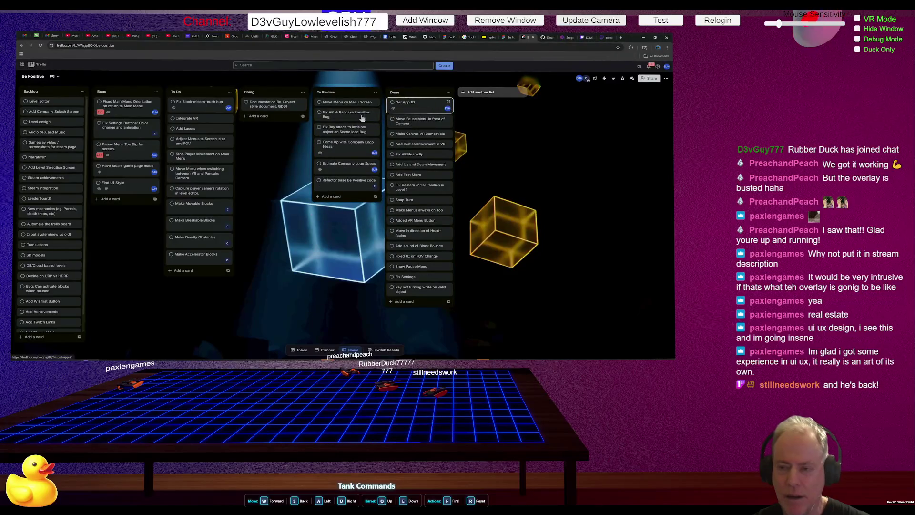
pyautogui.click(124, 175)
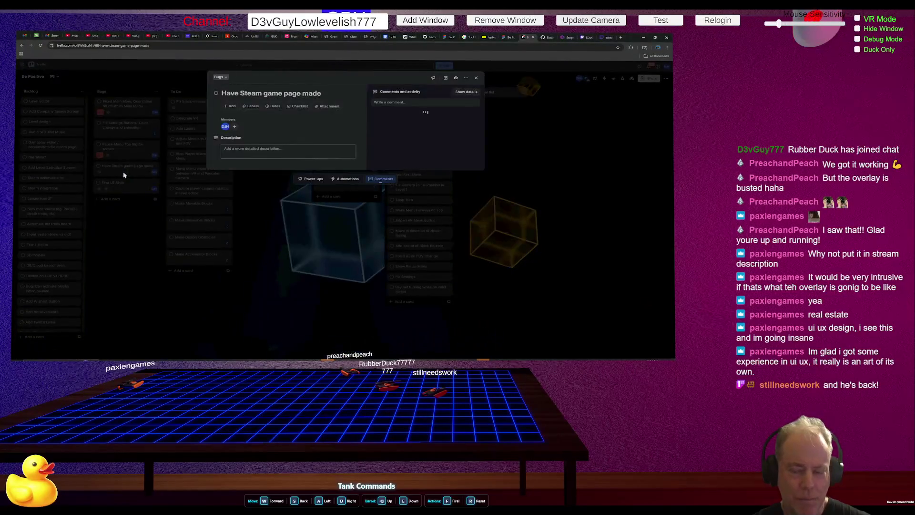
pyautogui.click(183, 205)
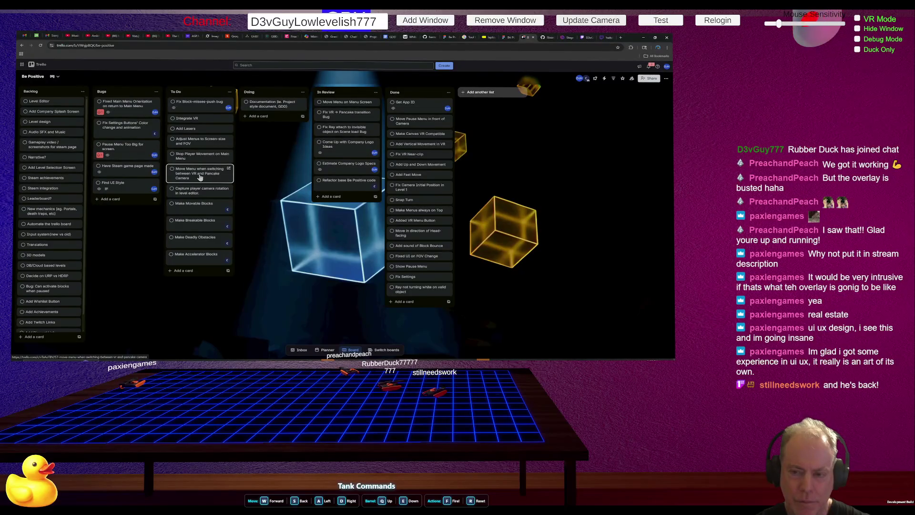
# Step: Nudge the Move Menu card, then switch the browser to the Be Positive Design Document in Figma
pyautogui.moveTo(200, 176)
pyautogui.mouseDown()
pyautogui.moveTo(259, 156)
pyautogui.moveTo(199, 173)
pyautogui.mouseUp()
pyautogui.hotkey('alt', 'Tab')
pyautogui.press('Escape')
pyautogui.click(452, 38)
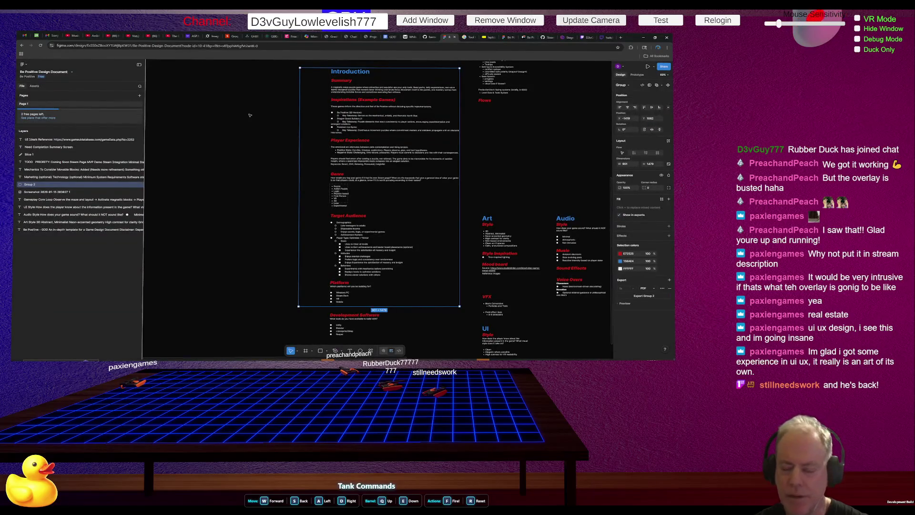
# Step: Scroll the Figma canvas up and deselect Group 2 by clicking empty canvas
pyautogui.scroll(-3, 253, 119)
pyautogui.scroll(5, 255, 125)
pyautogui.scroll(8, 266, 186)
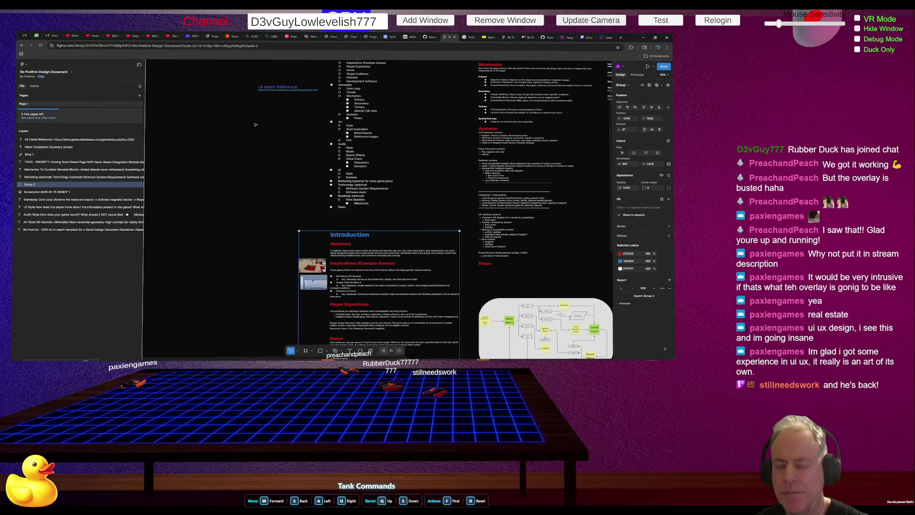
pyautogui.rightClick(281, 245)
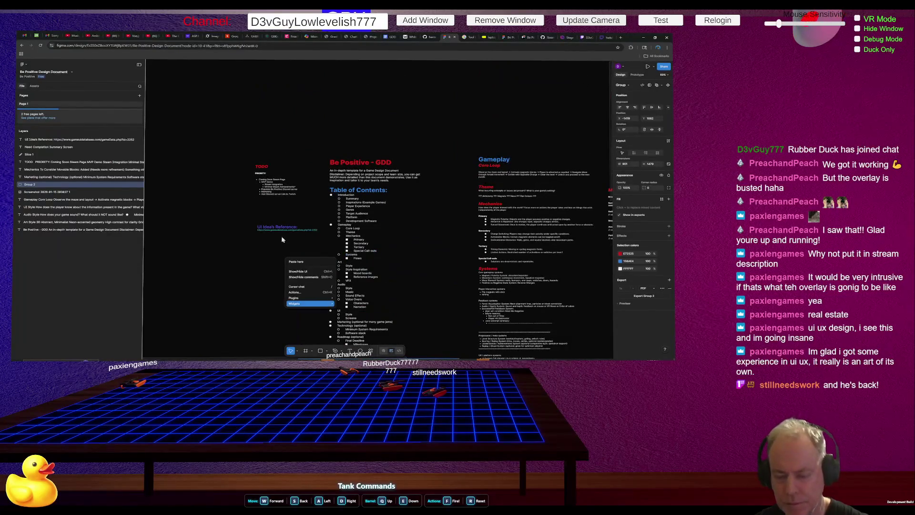
pyautogui.press('Escape')
pyautogui.click(281, 211)
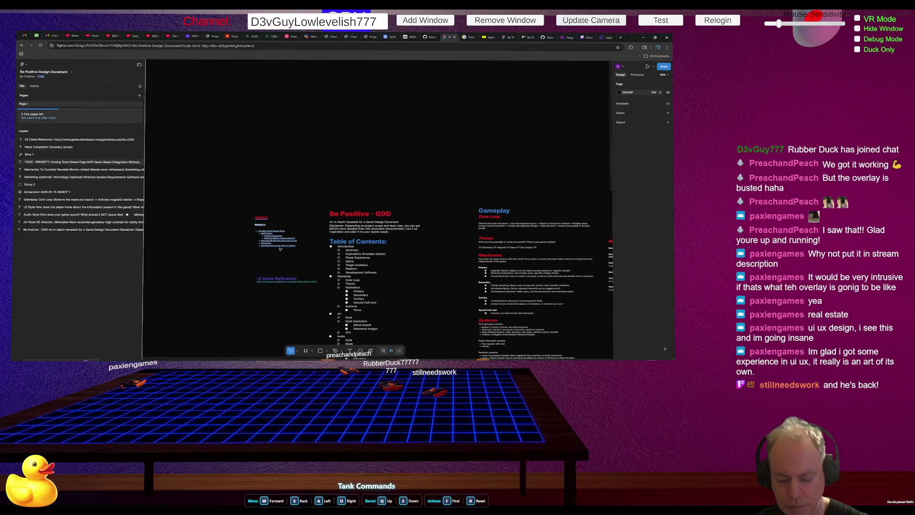
pyautogui.scroll(5, 277, 243)
pyautogui.scroll(-1, 276, 244)
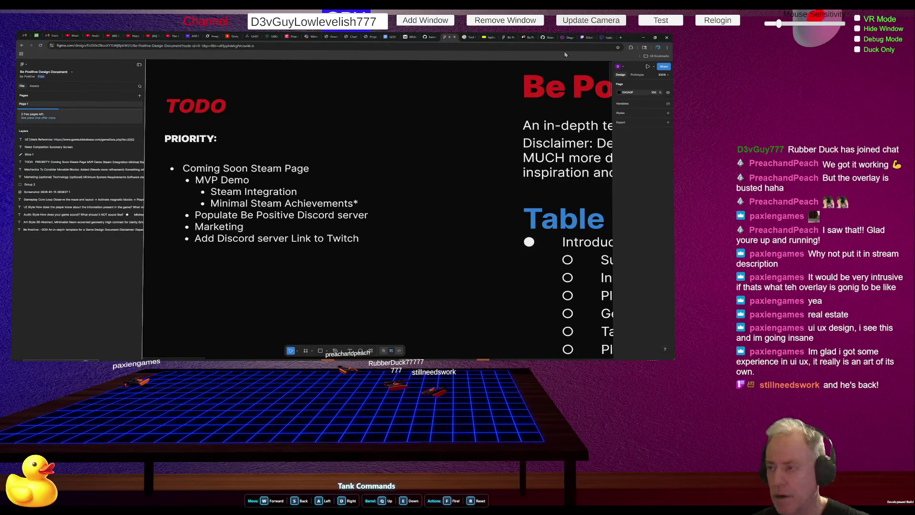
# Step: Switch from Figma to the ChatGPT window with Alt+Tab
pyautogui.hotkey('alt', 'Tab')
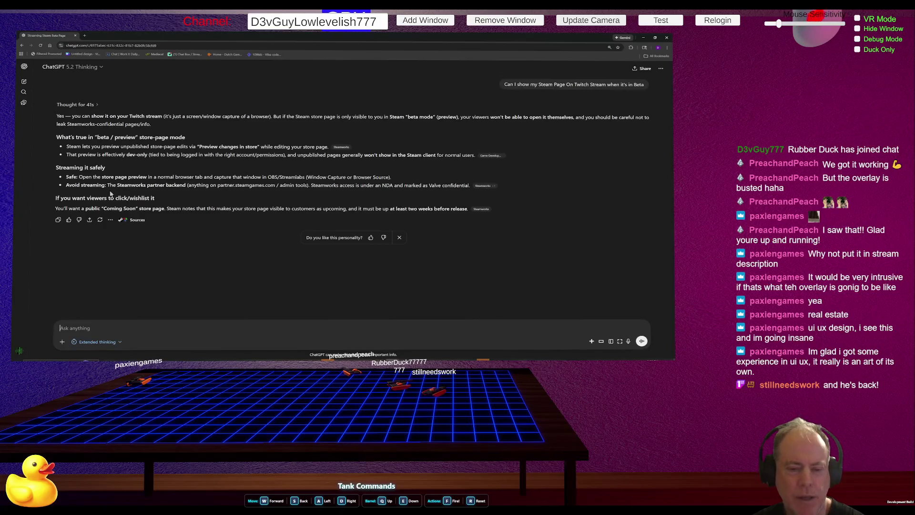
pyautogui.moveTo(106, 186)
pyautogui.mouseDown()
pyautogui.moveTo(390, 196)
pyautogui.moveTo(491, 189)
pyautogui.moveTo(471, 188)
pyautogui.mouseUp()
pyautogui.click(162, 185)
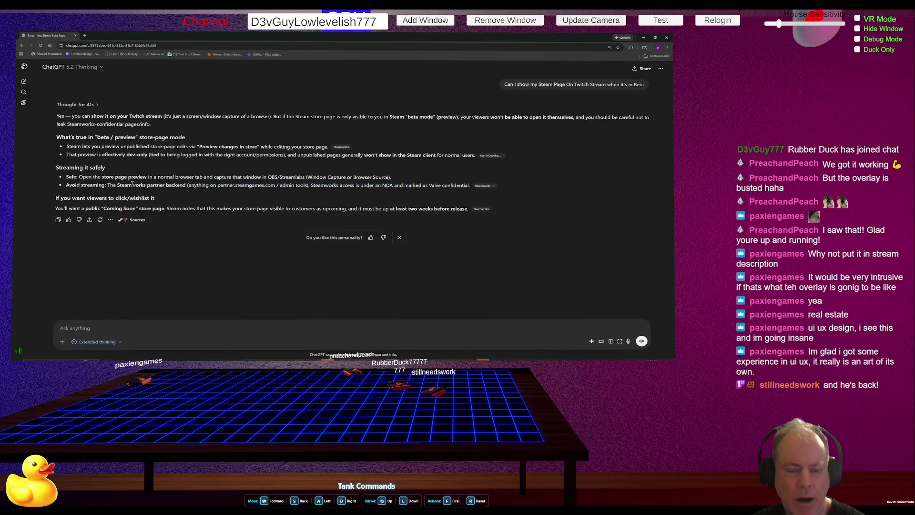
pyautogui.moveTo(132, 185); pyautogui.dragTo(185, 185)
pyautogui.click(199, 199)
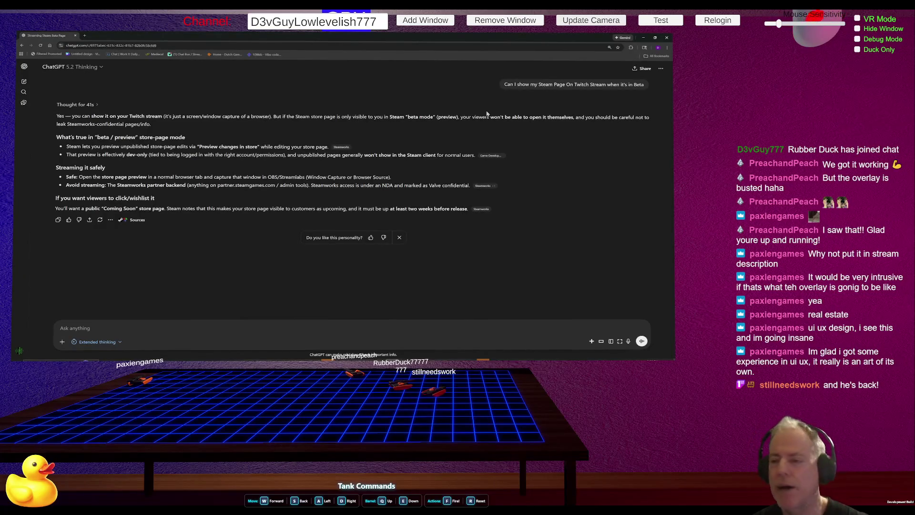
pyautogui.hotkey('alt', 'Tab')
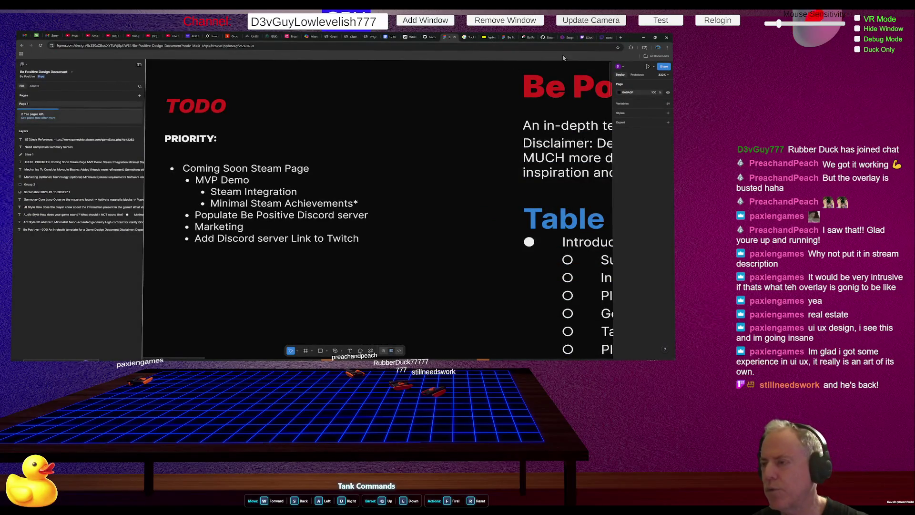
# Step: Pass through the Twitch and Trello tabs, ending on SteamStatsAndAchievements.cs code on GitHub
pyautogui.click(589, 39)
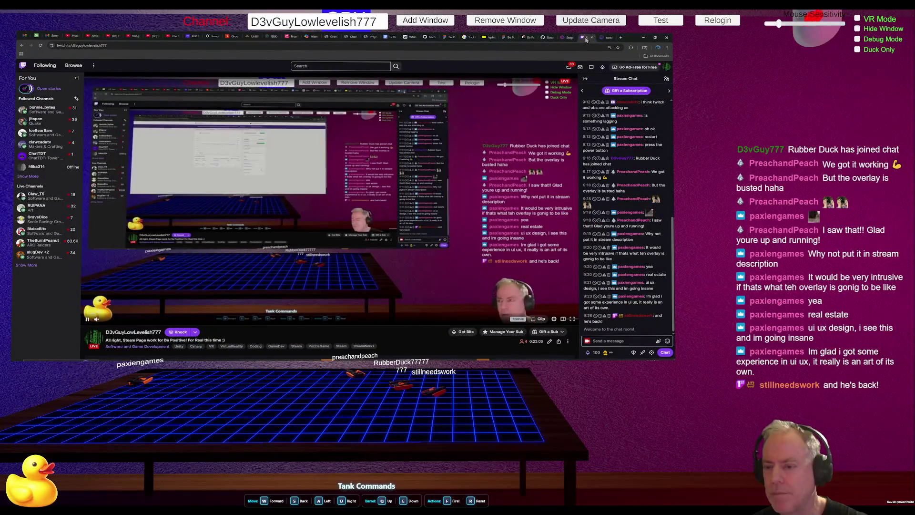
pyautogui.moveTo(569, 38)
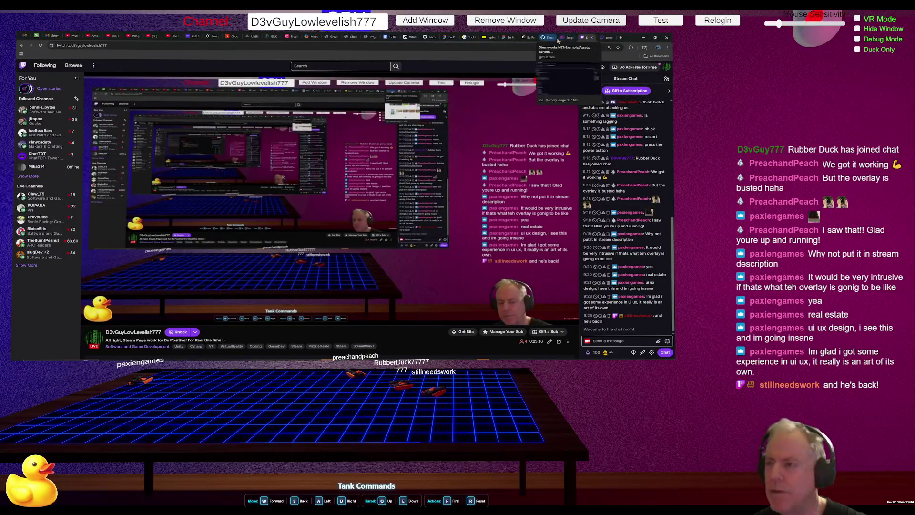
pyautogui.click(537, 41)
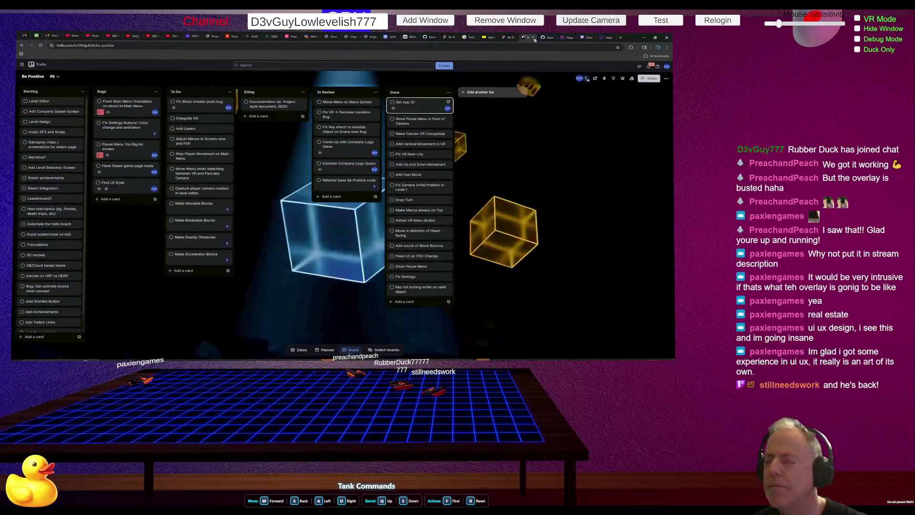
pyautogui.click(547, 41)
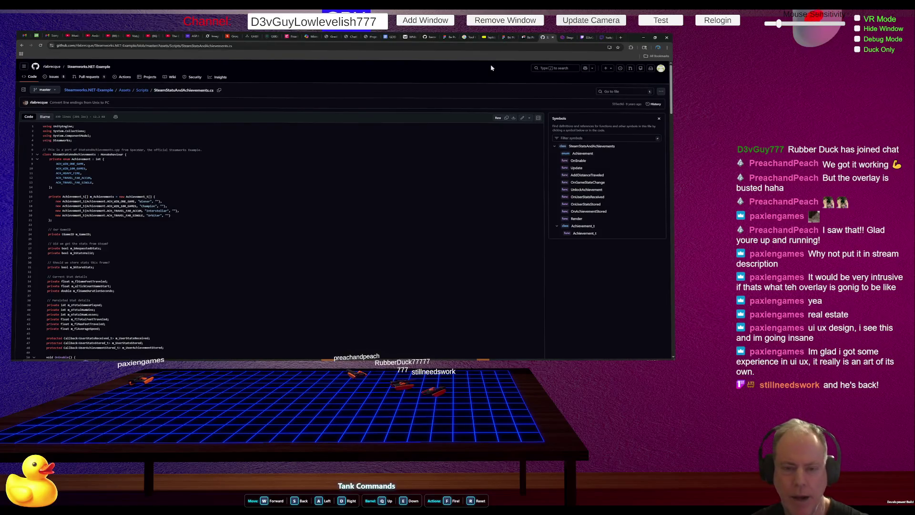
# Step: Switch the in-scene browser from the GitHub code to ChatGPT's answer about streaming a beta Steam page
pyautogui.hotkey('alt', 'Tab')
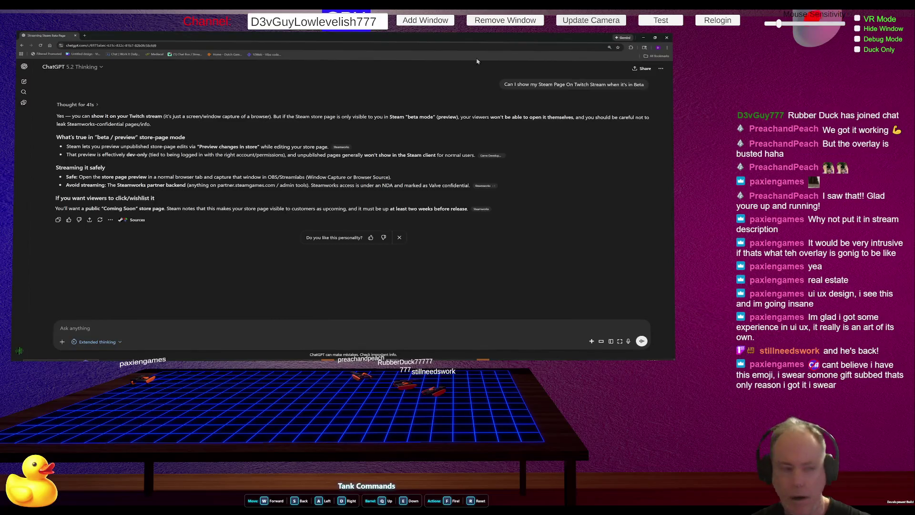
# Step: Pass the Be Positive! Steam page and load another streamer's twitch.tv channel in a new tab of the GitHub window
pyautogui.hotkey('alt', 'Tab')
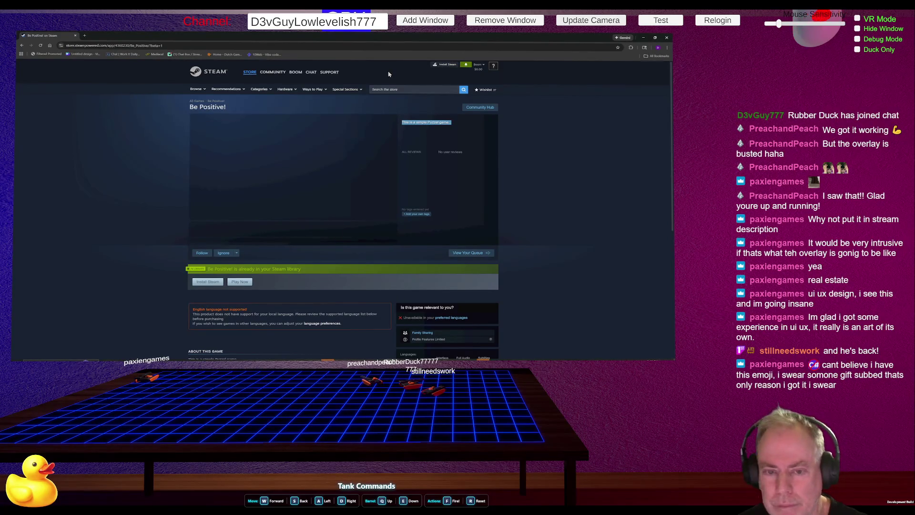
pyautogui.hotkey('alt', 'Tab')
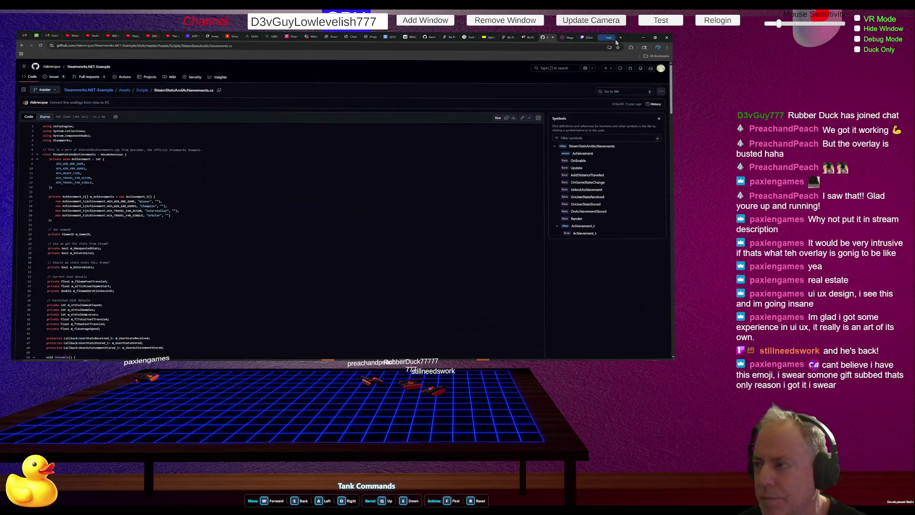
pyautogui.click(620, 38)
pyautogui.write('twitch.tv/theaveragegoob')
pyautogui.press('Return')
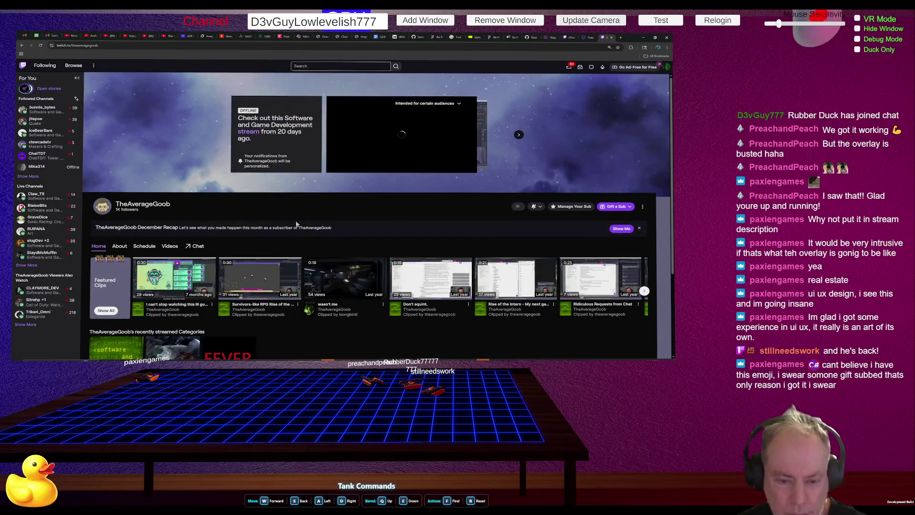
# Step: Play the streamer's most recent past broadcast from about 25 minutes in, then close the Twitch tab
pyautogui.scroll(-3, 329, 191)
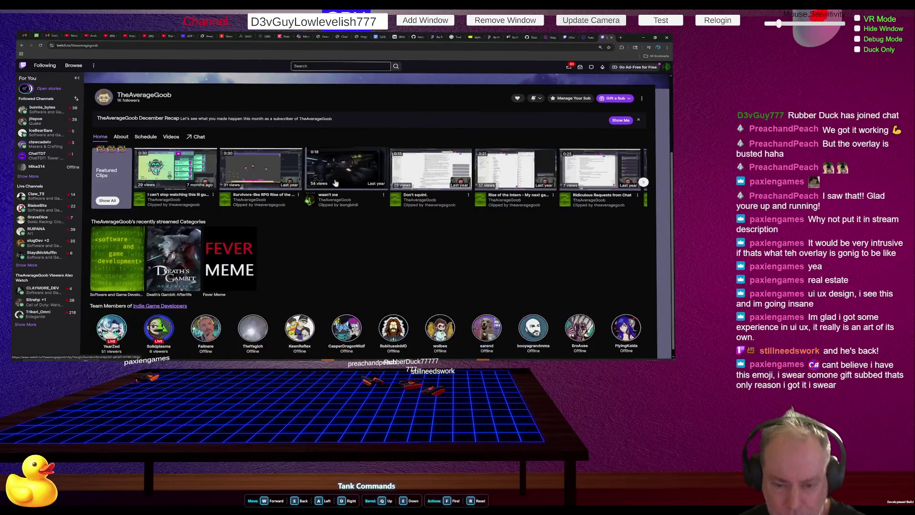
pyautogui.scroll(1, 335, 183)
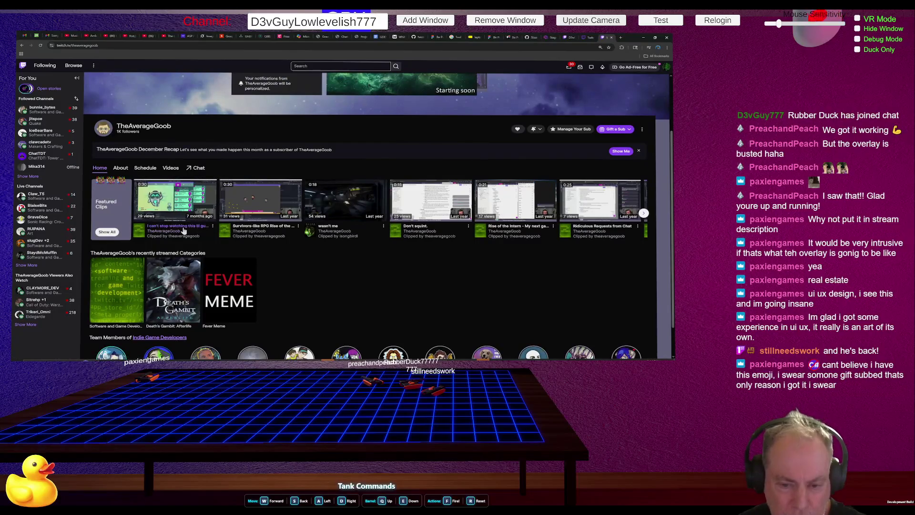
pyautogui.click(171, 169)
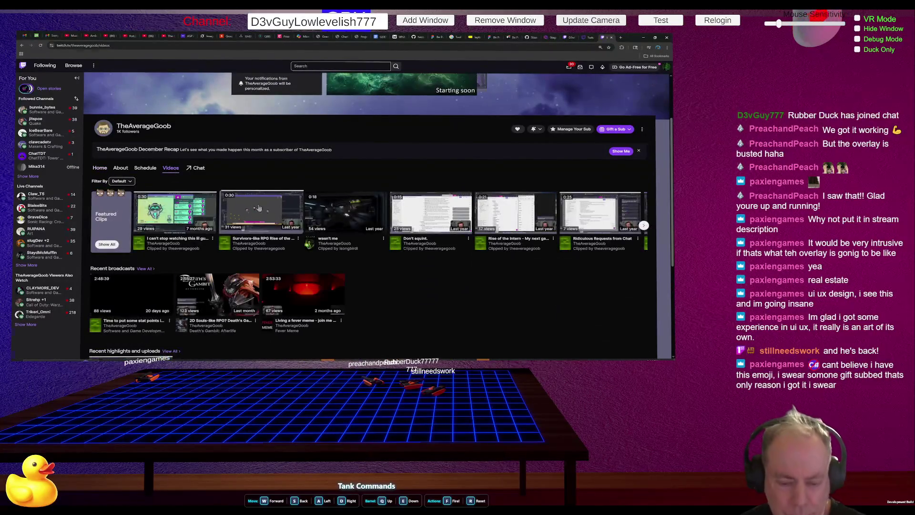
pyautogui.scroll(-2, 258, 208)
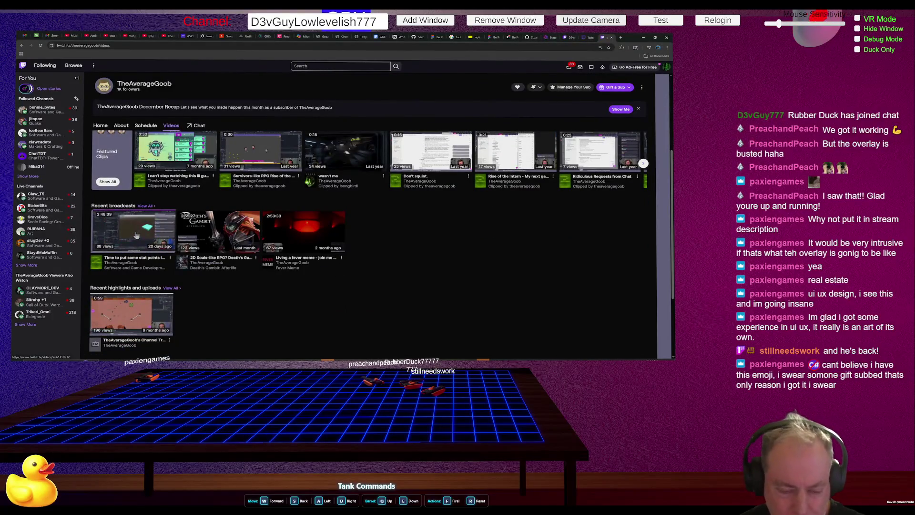
pyautogui.click(137, 236)
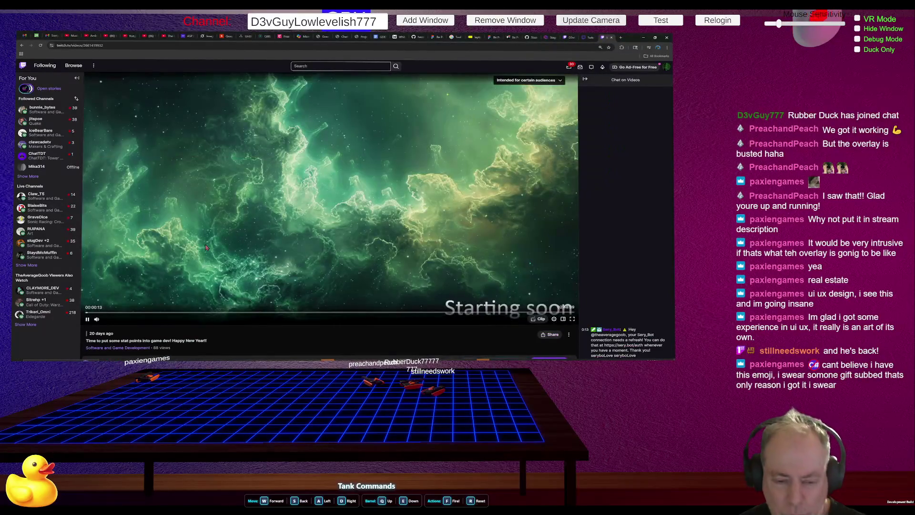
pyautogui.click(159, 313)
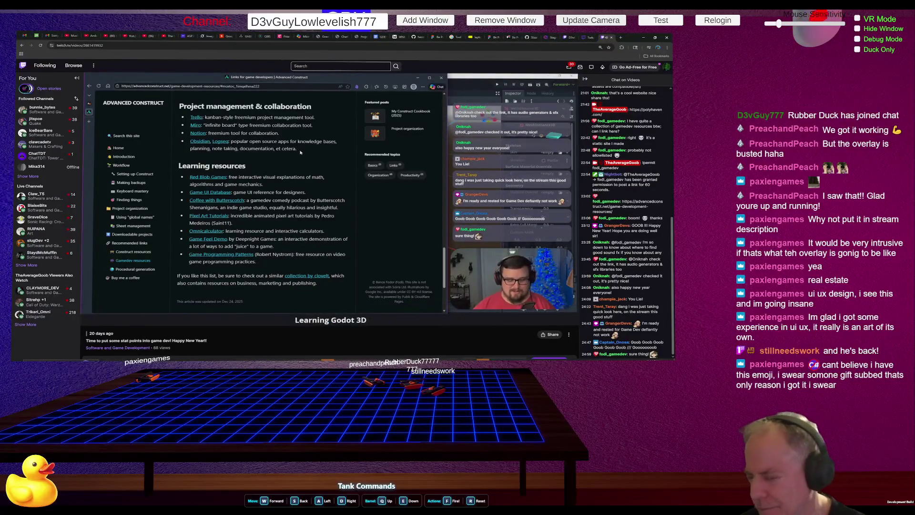
pyautogui.moveTo(317, 238)
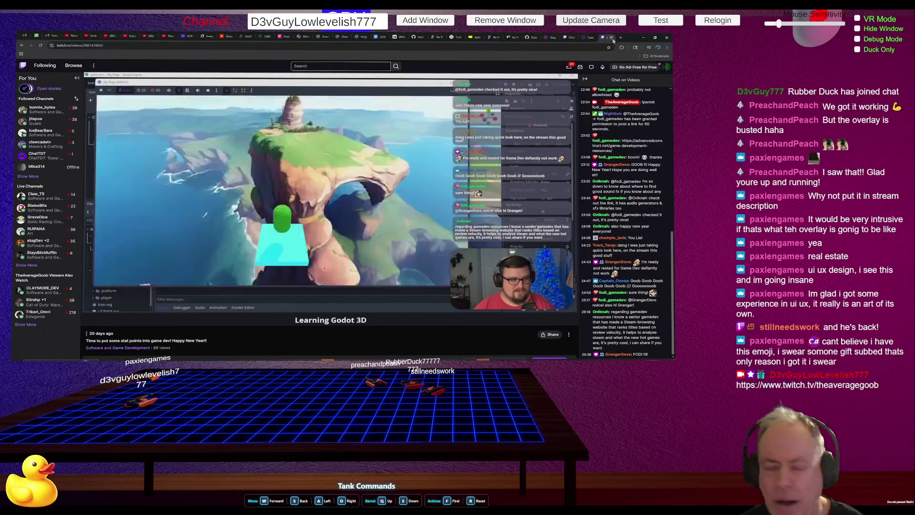
pyautogui.click(613, 38)
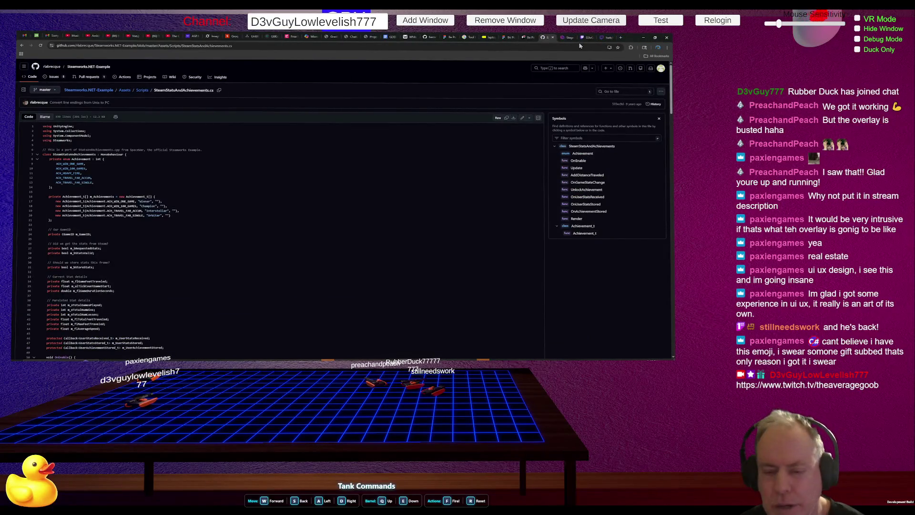
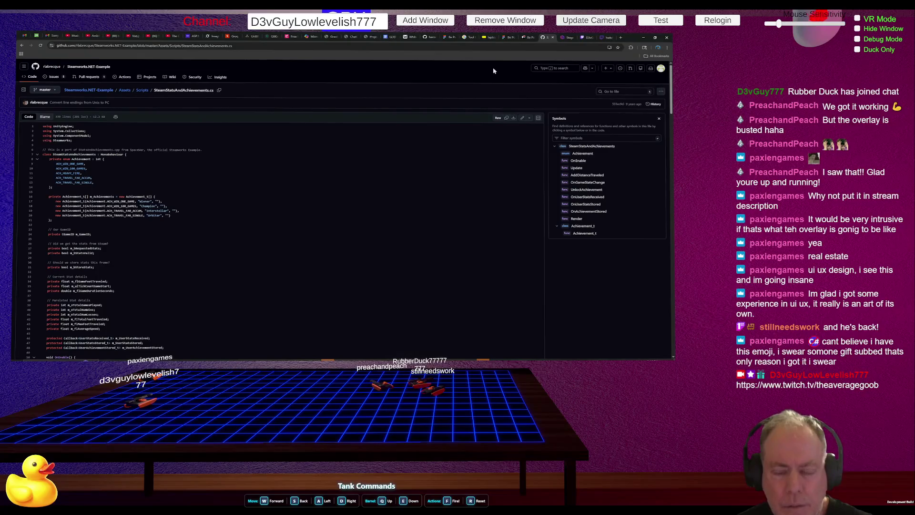
# Step: Glance at ChatGPT, then go from the achievements script to the Be Positive Trello board and the itch.io profile
pyautogui.hotkey('alt', 'Tab')
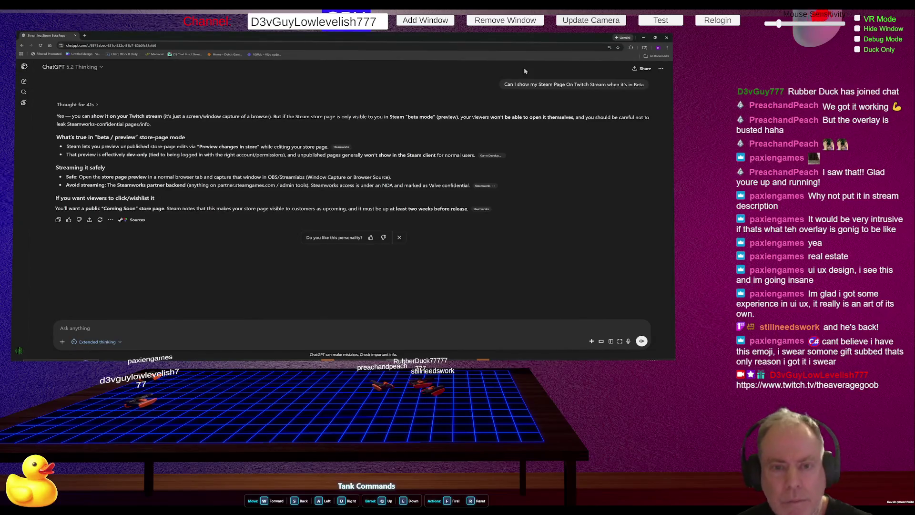
pyautogui.hotkey('alt', 'Tab')
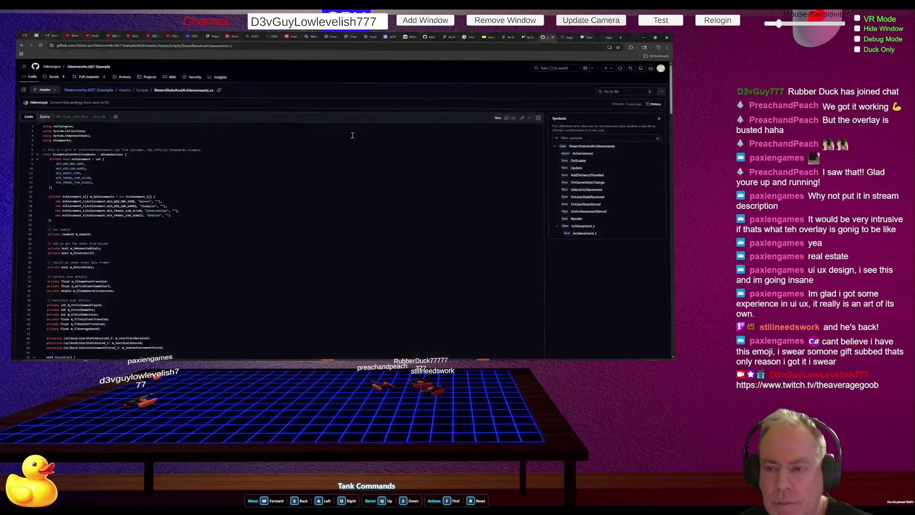
pyautogui.click(527, 38)
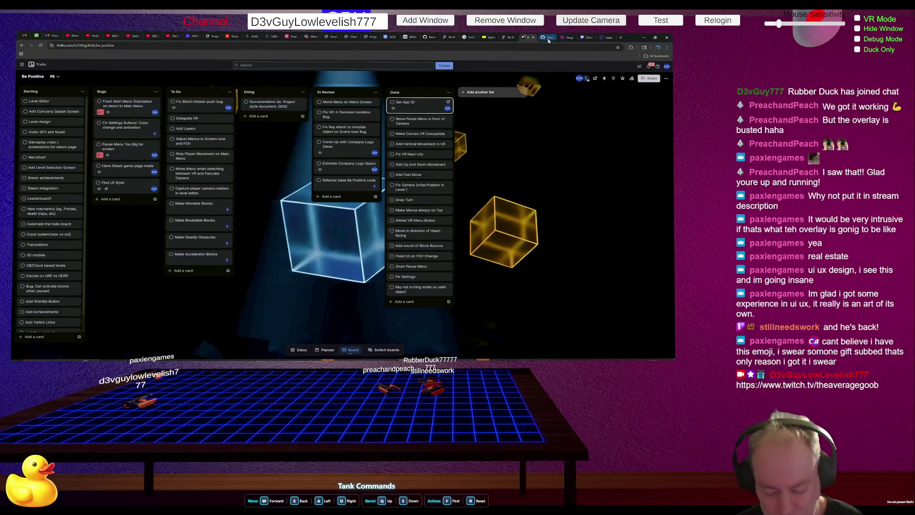
pyautogui.click(548, 40)
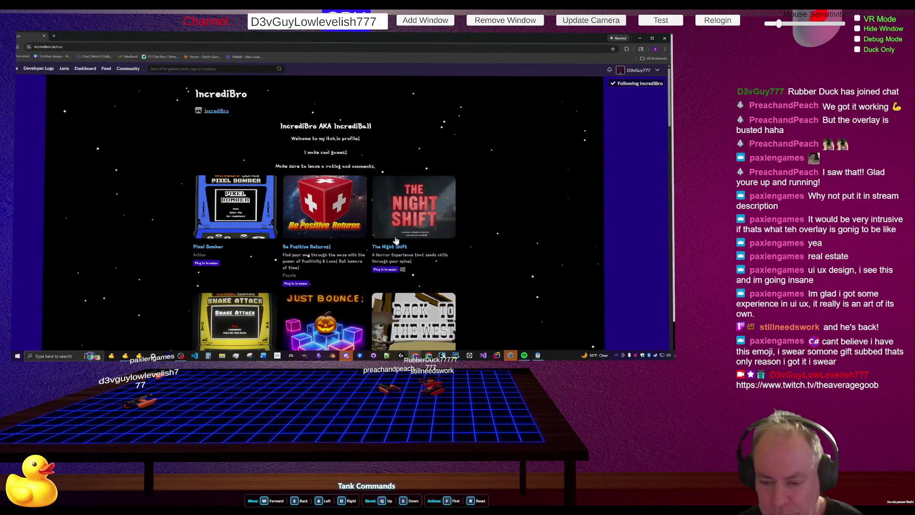
# Step: Scroll up the itch.io profile and select the Be Positive Returns description text
pyautogui.keyDown('ctrl'); pyautogui.scroll(3, 393, 237); pyautogui.keyUp('ctrl')
pyautogui.keyDown('ctrl'); pyautogui.scroll(3, 414, 222); pyautogui.keyUp('ctrl')
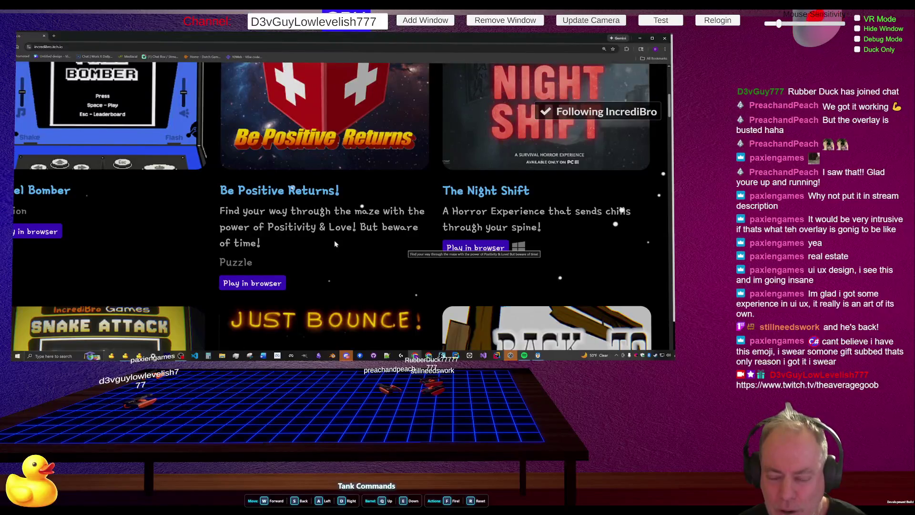
pyautogui.moveTo(264, 241)
pyautogui.mouseDown()
pyautogui.moveTo(229, 228)
pyautogui.moveTo(219, 213)
pyautogui.mouseUp()
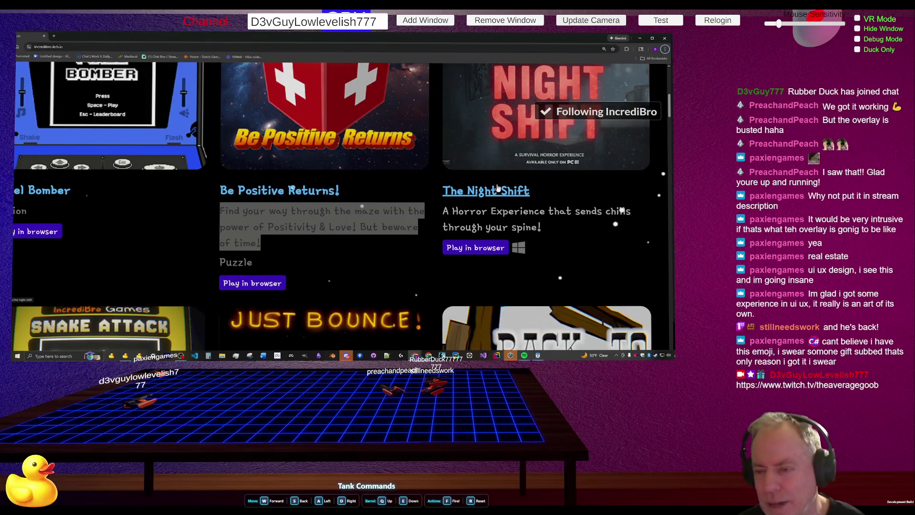
# Step: Zoom the games grid out and back to normal, then open the Be Positive Returns game page
pyautogui.hotkey('ctrl', '+')
pyautogui.hotkey('ctrl', '+')
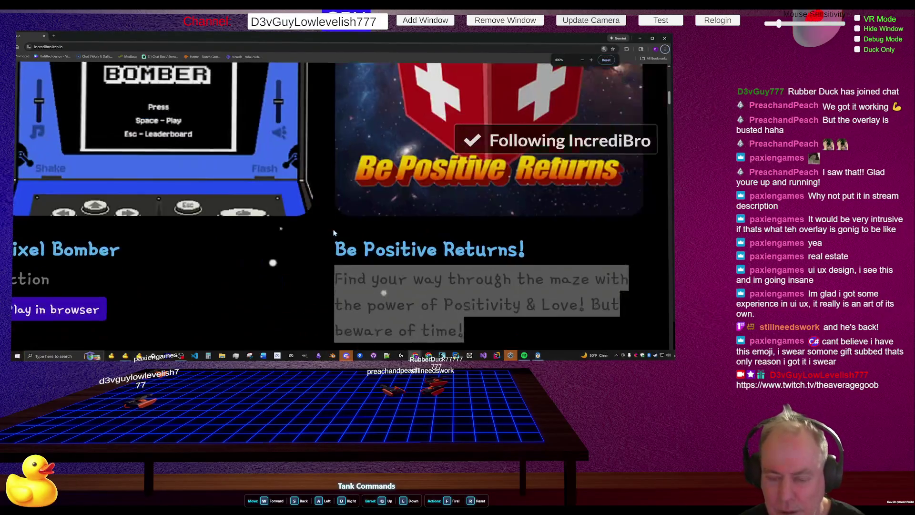
pyautogui.hotkey('ctrl', '-')
pyautogui.hotkey('ctrl', '-')
pyautogui.hotkey('ctrl', '-')
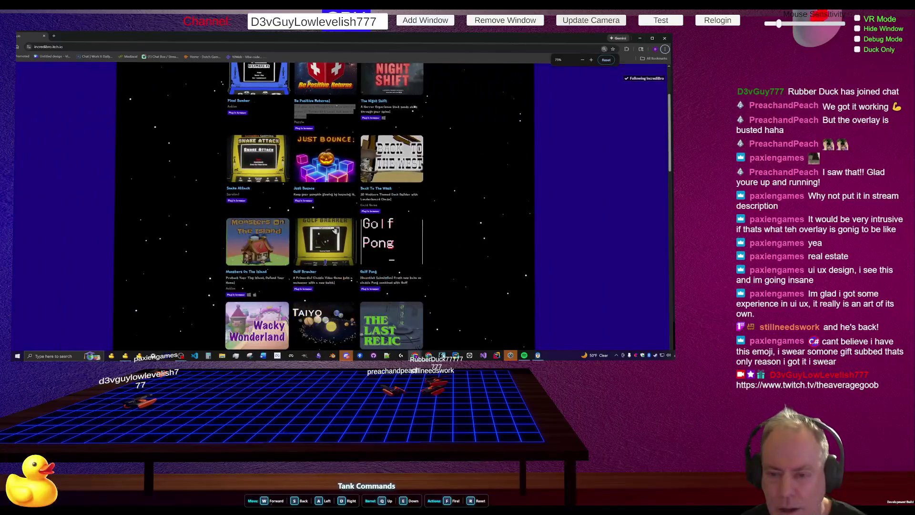
pyautogui.hotkey('ctrl', '-')
pyautogui.hotkey('ctrl', '-')
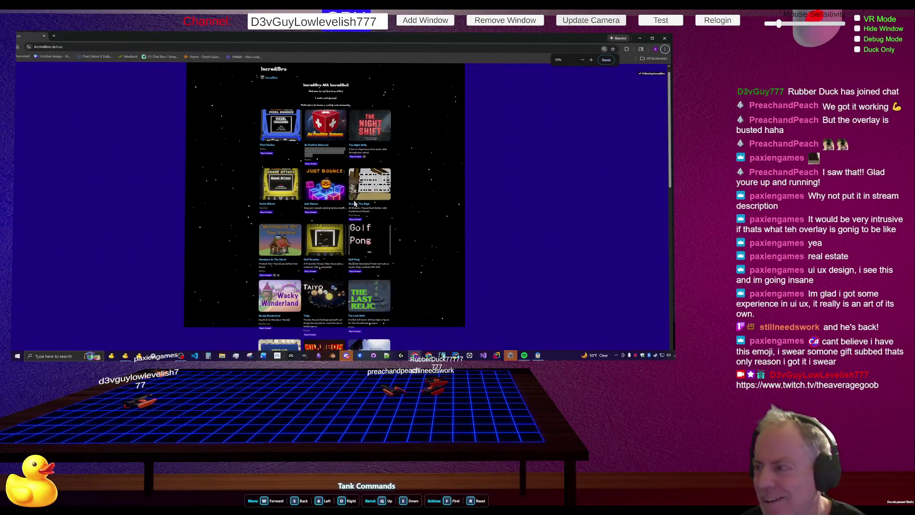
pyautogui.hotkey('ctrl', '-')
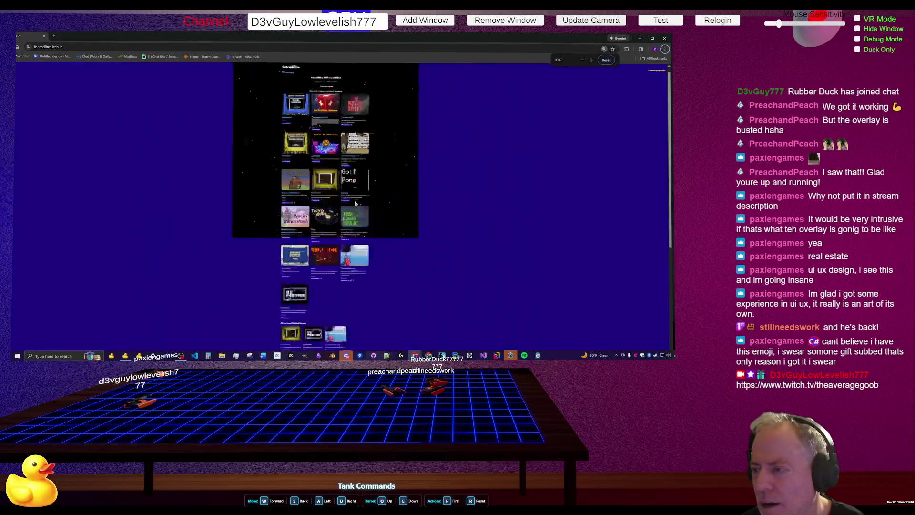
pyautogui.hotkey('ctrl', '+')
pyautogui.hotkey('ctrl', '+')
pyautogui.hotkey('ctrl', '+')
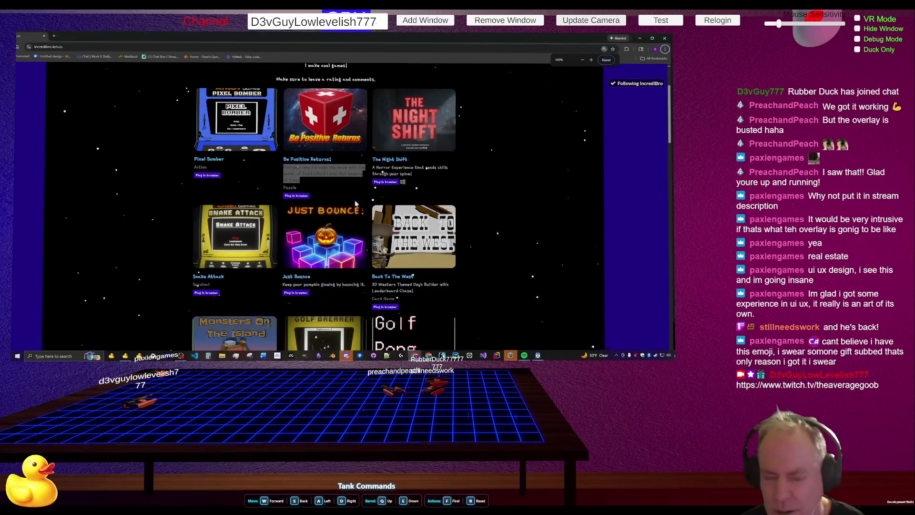
pyautogui.click(352, 145)
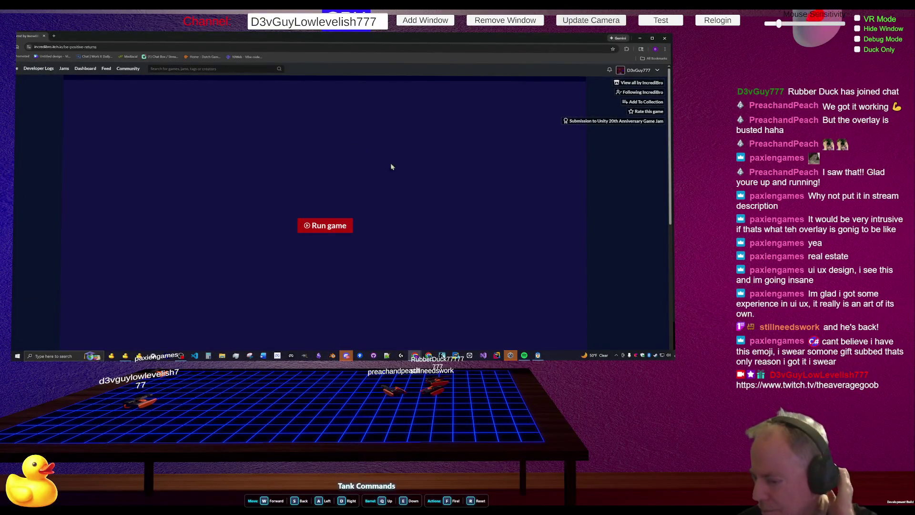
# Step: Read down the Be Positive Returns description, then return to the Steam store-page editor
pyautogui.scroll(-2, 429, 176)
pyautogui.scroll(-3, 437, 179)
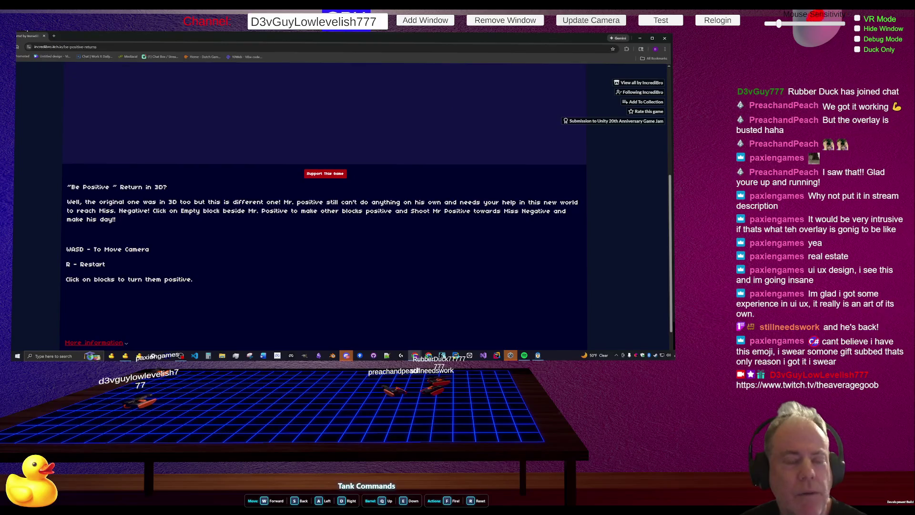
pyautogui.click(43, 36)
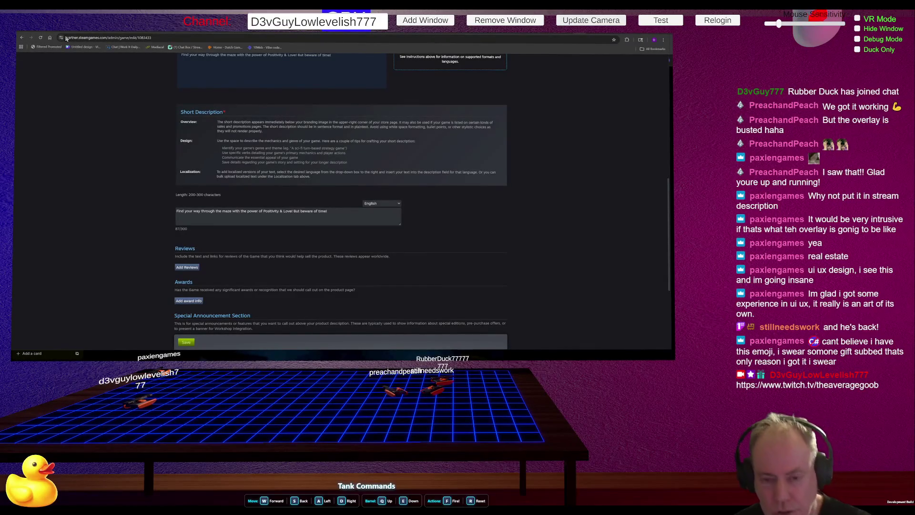
# Step: Check the Trello board, then reload the public Be Positive! Steam store page
pyautogui.hotkey('alt', 'Tab')
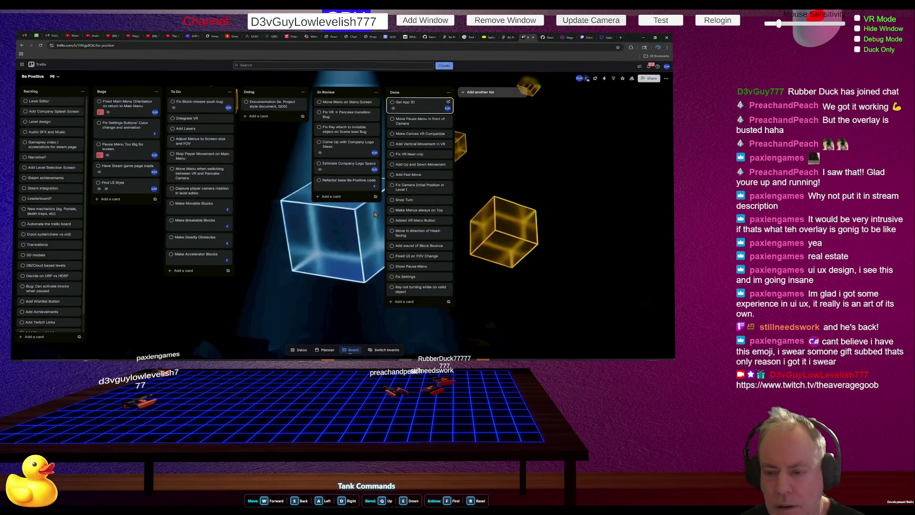
pyautogui.hotkey('alt', 'Tab')
pyautogui.click(40, 45)
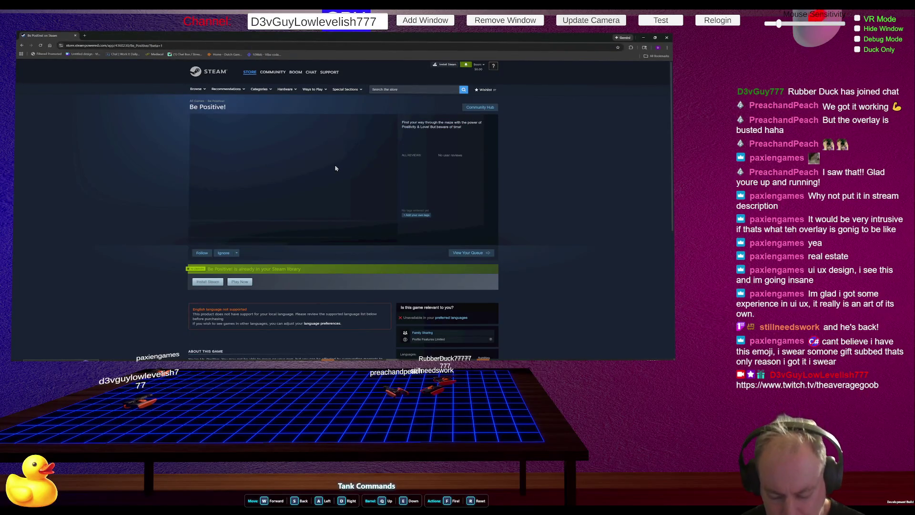
# Step: Scroll through the store page's About This Game text and its empty reviews section
pyautogui.scroll(-3, 313, 168)
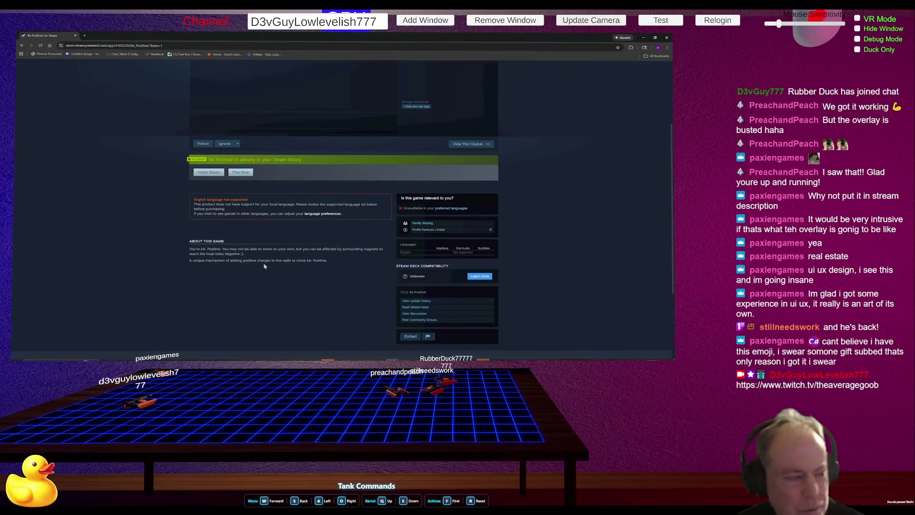
pyautogui.scroll(2, 274, 277)
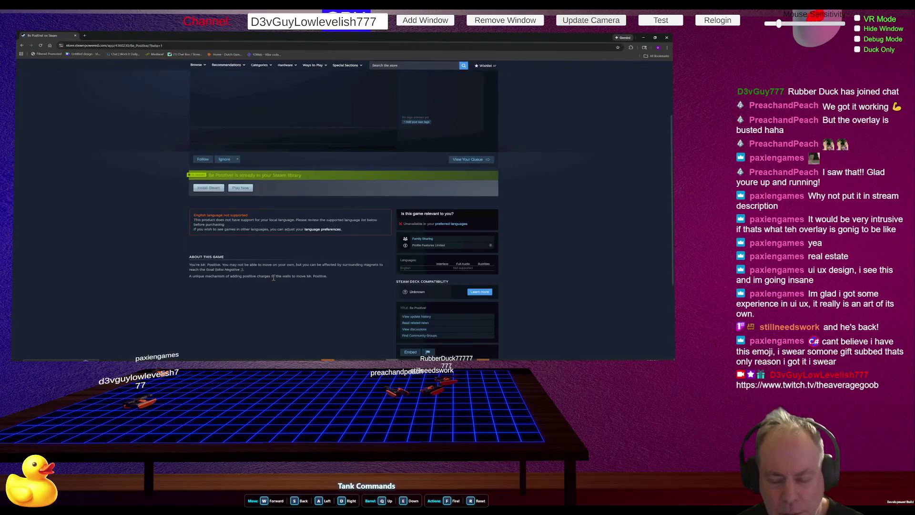
pyautogui.scroll(1, 274, 277)
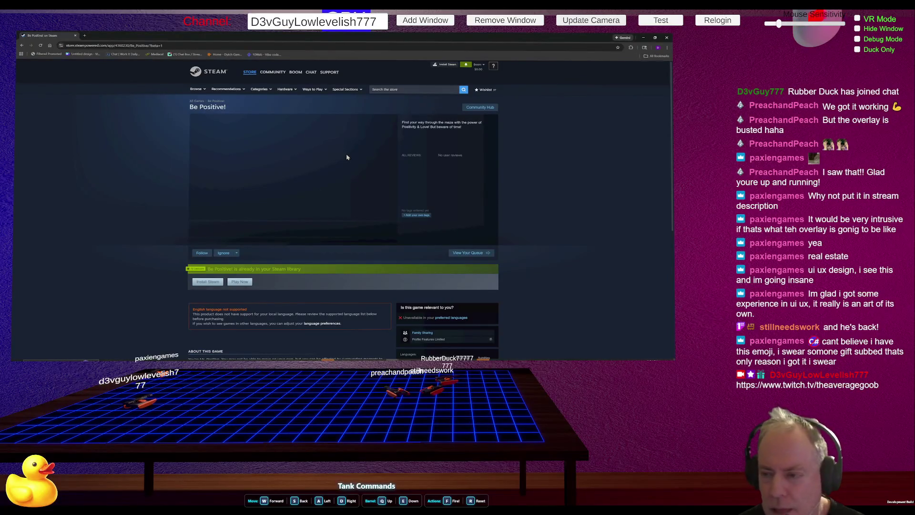
pyautogui.scroll(-5, 346, 157)
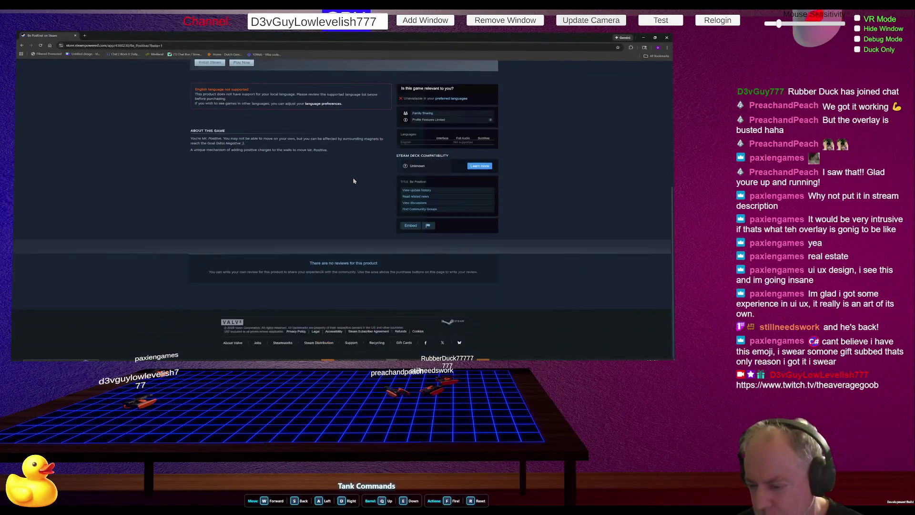
pyautogui.scroll(5, 353, 181)
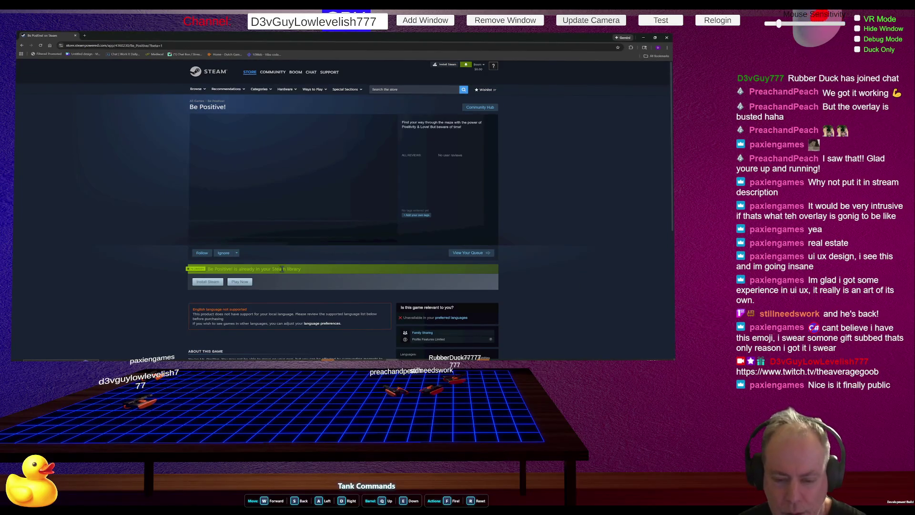
# Step: Take a last look at the store page, then open the Be Positive project from Unity Hub
pyautogui.scroll(-1, 315, 284)
pyautogui.scroll(1, 295, 285)
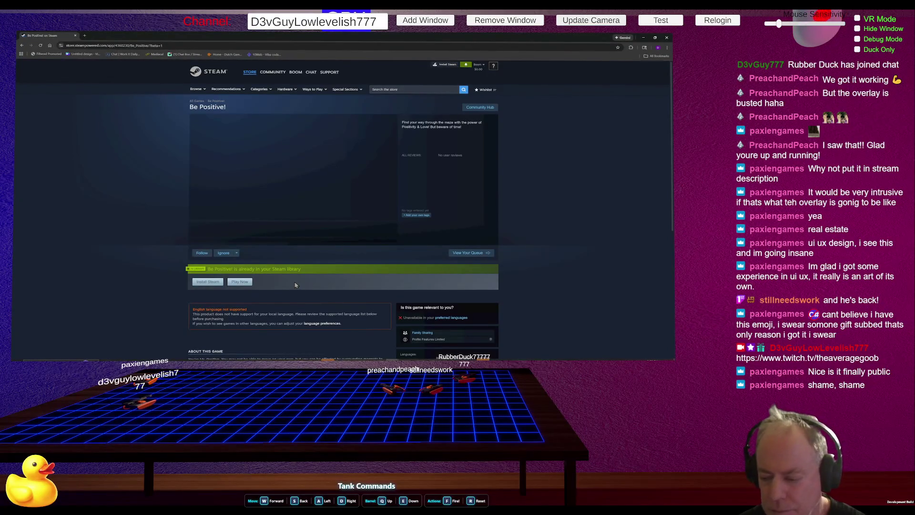
pyautogui.hotkey('alt', 'Tab')
pyautogui.click(513, 49)
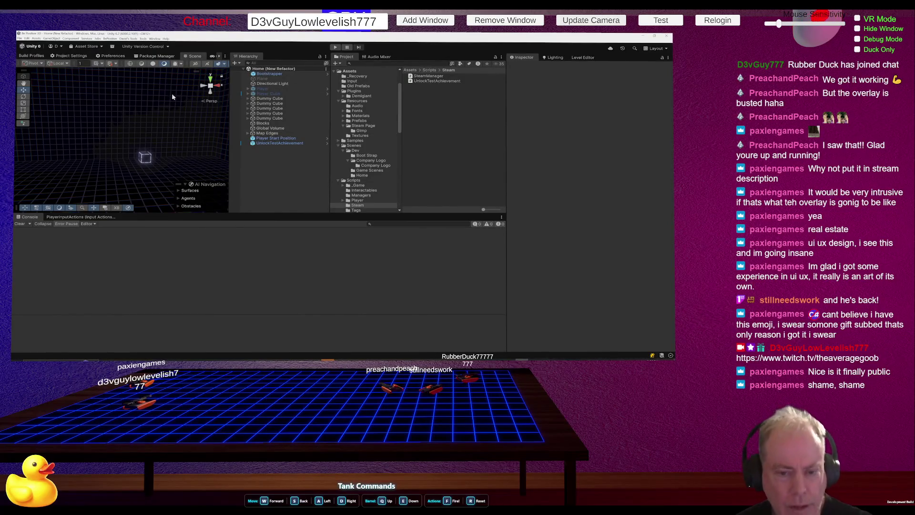
# Step: Orbit the Home (New Refactor) scene view around the cube and enter Play mode
pyautogui.moveTo(187, 143); pyautogui.dragTo(210, 146)
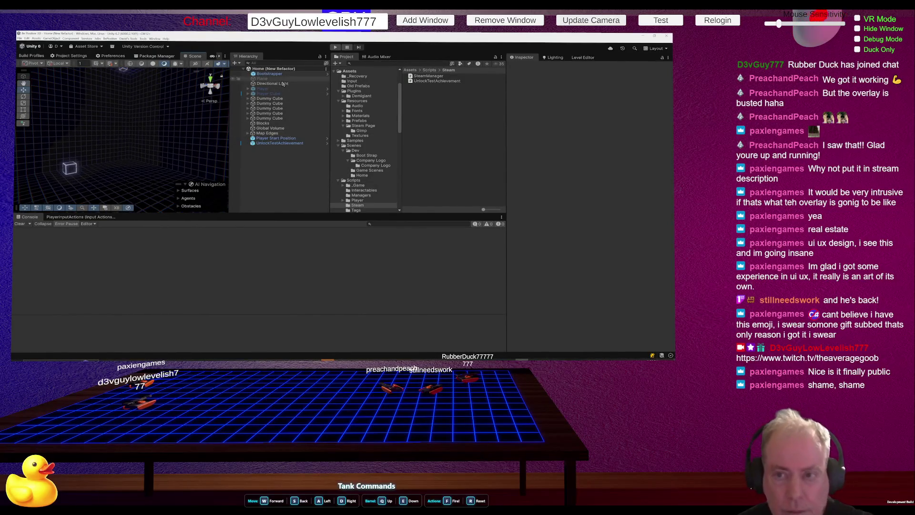
pyautogui.moveTo(122, 135)
pyautogui.mouseDown()
pyautogui.moveTo(52, 103)
pyautogui.moveTo(14, 181)
pyautogui.mouseUp()
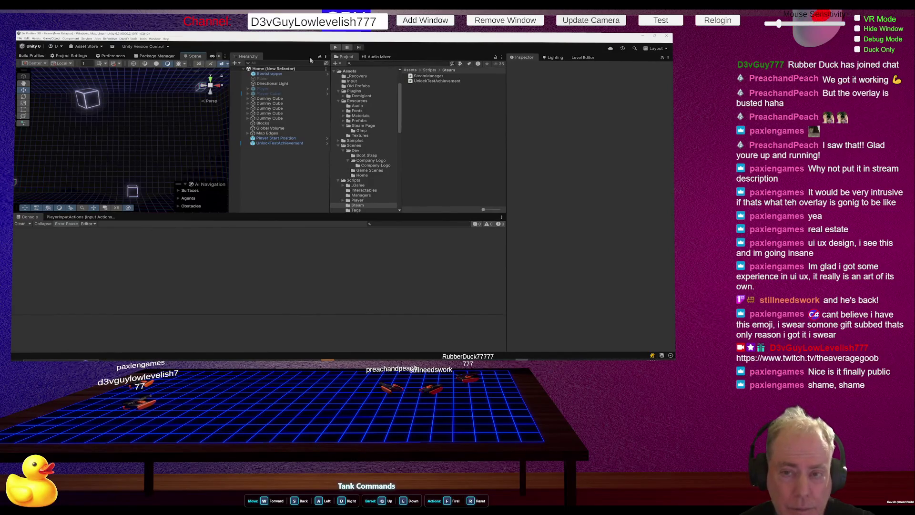
pyautogui.click(335, 48)
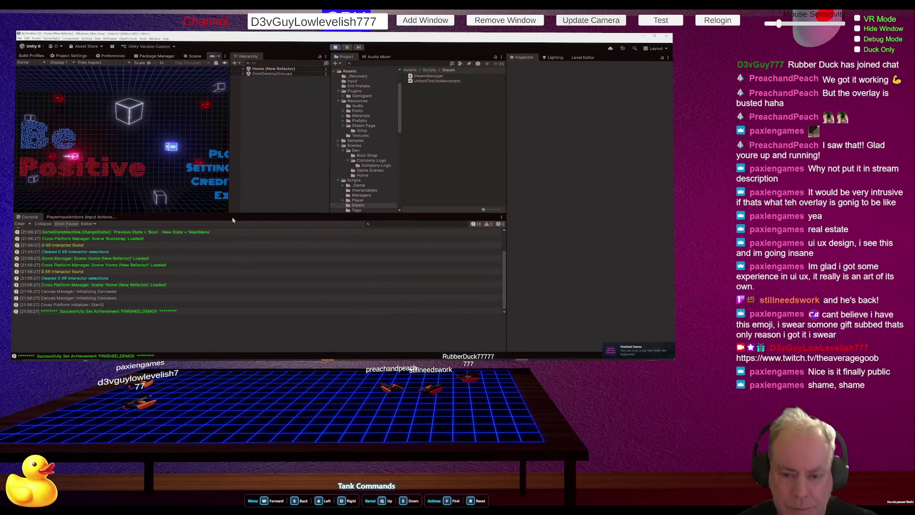
# Step: Widen the Game view to show the full main menu and capture it with Snipping Tool
pyautogui.moveTo(230, 213)
pyautogui.mouseDown()
pyautogui.moveTo(351, 213)
pyautogui.moveTo(337, 211)
pyautogui.mouseUp()
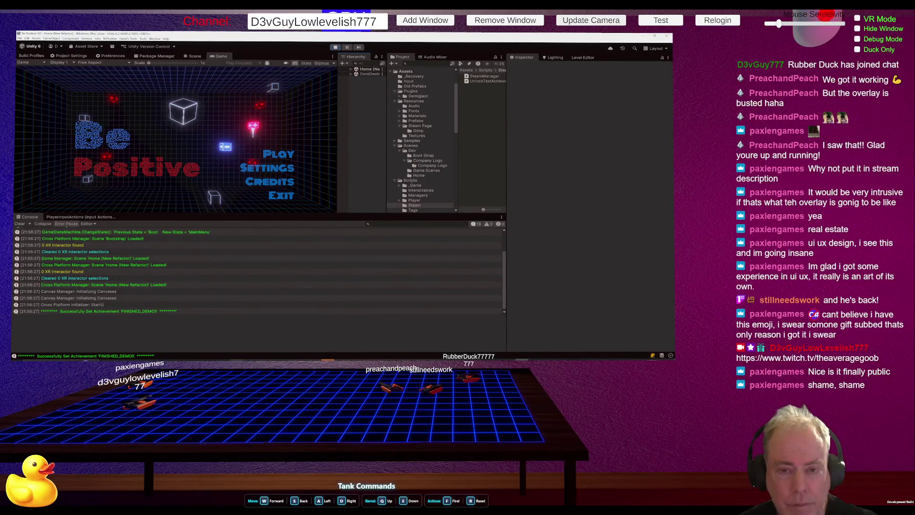
pyautogui.click(68, 101)
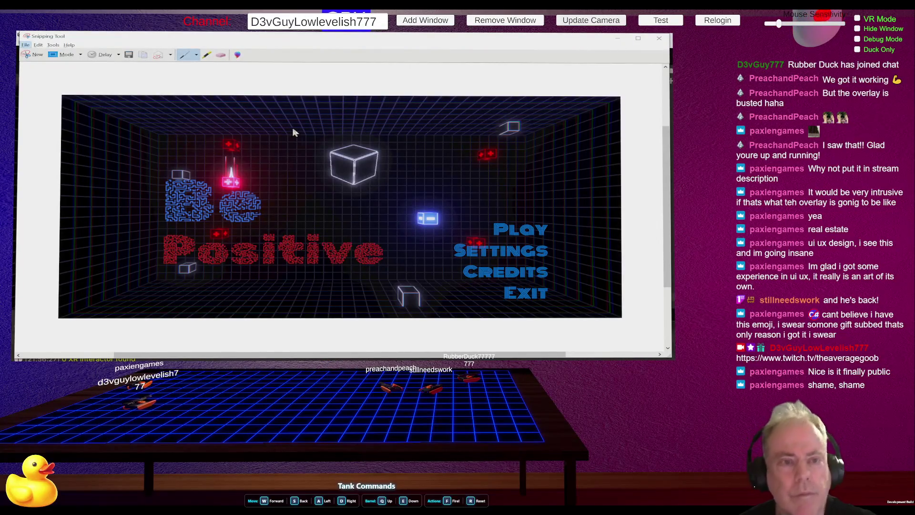
# Step: Choose File > Save As for the main-menu snip, then return to the ChatGPT window
pyautogui.click(26, 45)
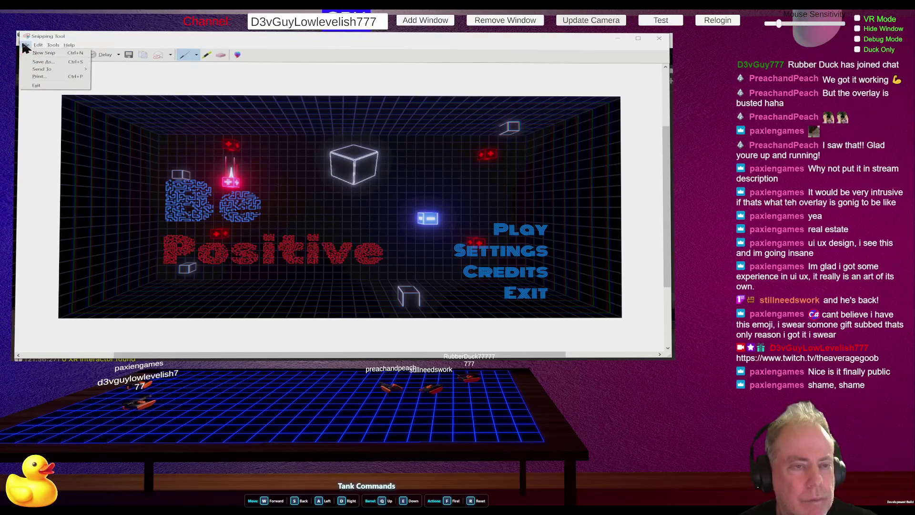
pyautogui.click(41, 62)
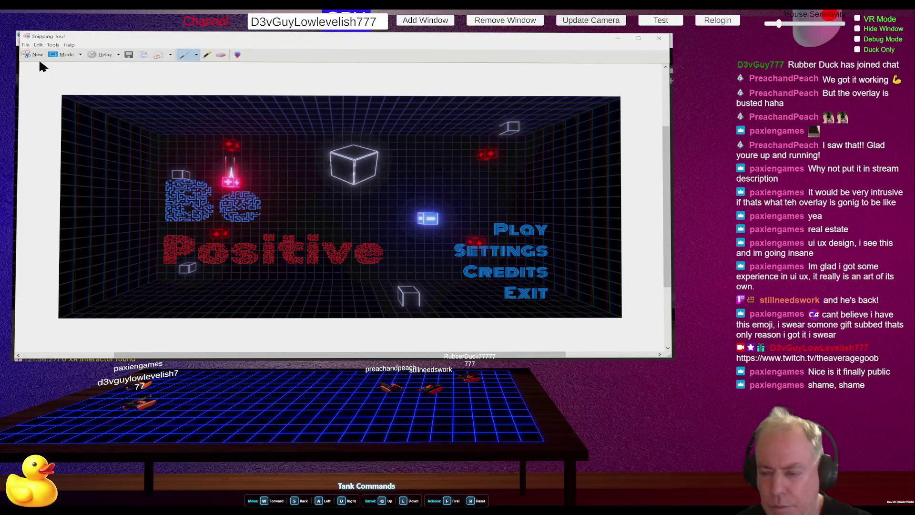
pyautogui.hotkey('alt', 'Tab')
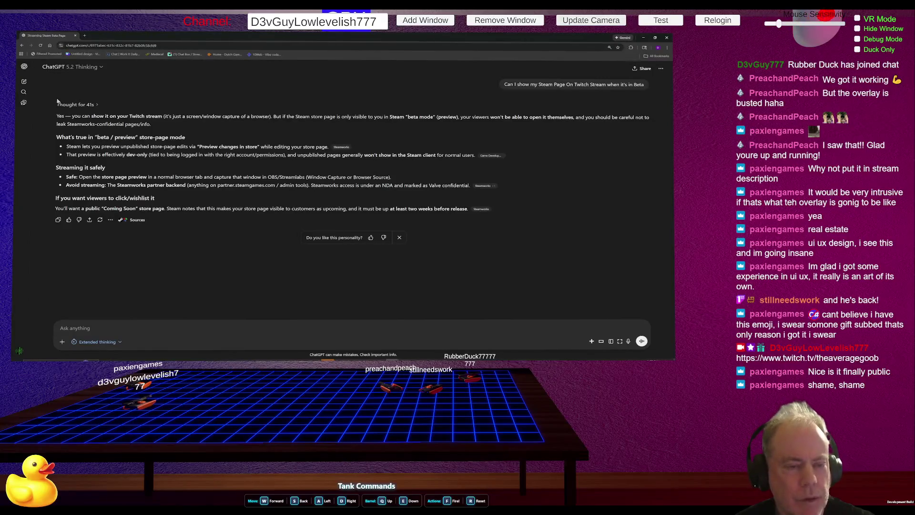
# Step: In a new chat, ask 'What is the Marketing term for the images in Steam that show the Game on the store page?'
pyautogui.click(24, 81)
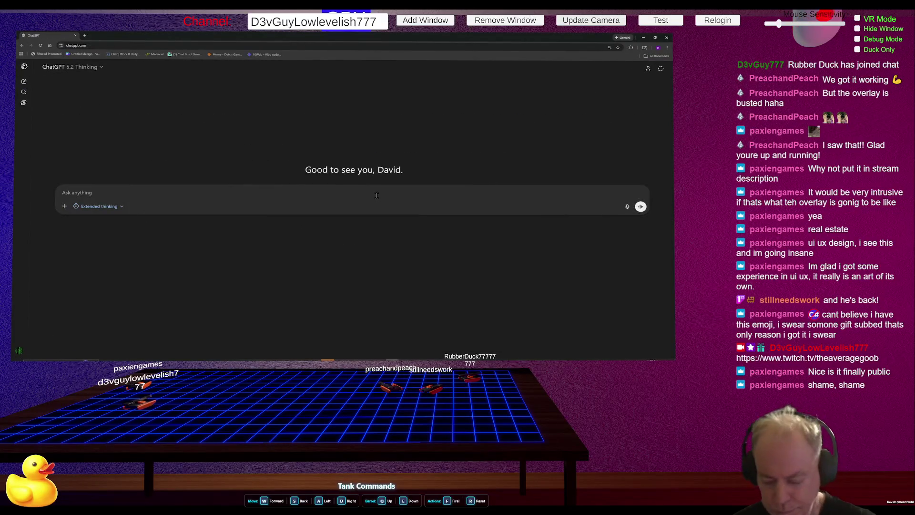
pyautogui.write('What are')
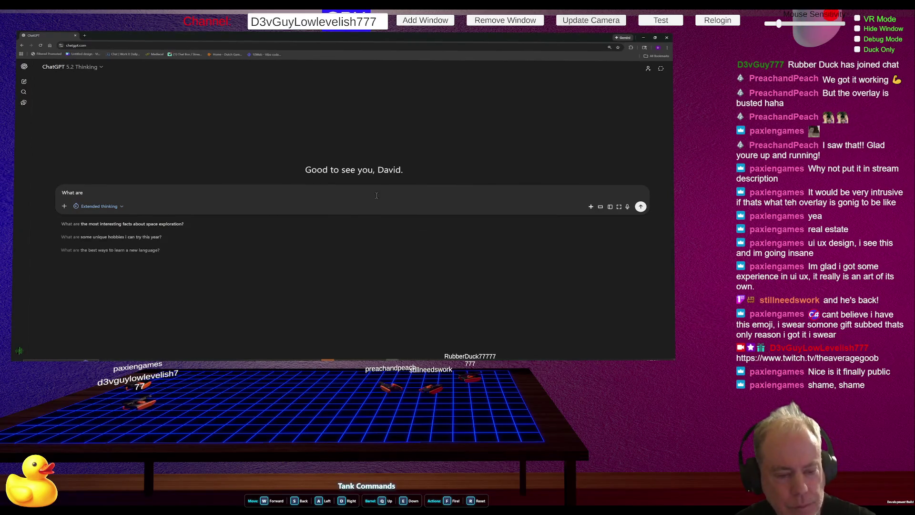
pyautogui.press('BackSpace')
pyautogui.press('BackSpace')
pyautogui.press('BackSpace')
pyautogui.write('is the ')
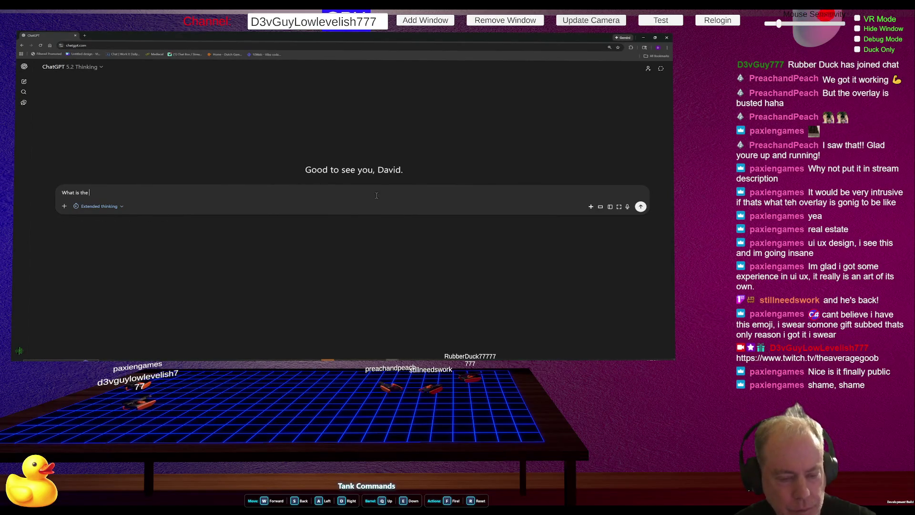
pyautogui.write('Markng term for the images inSteam that')
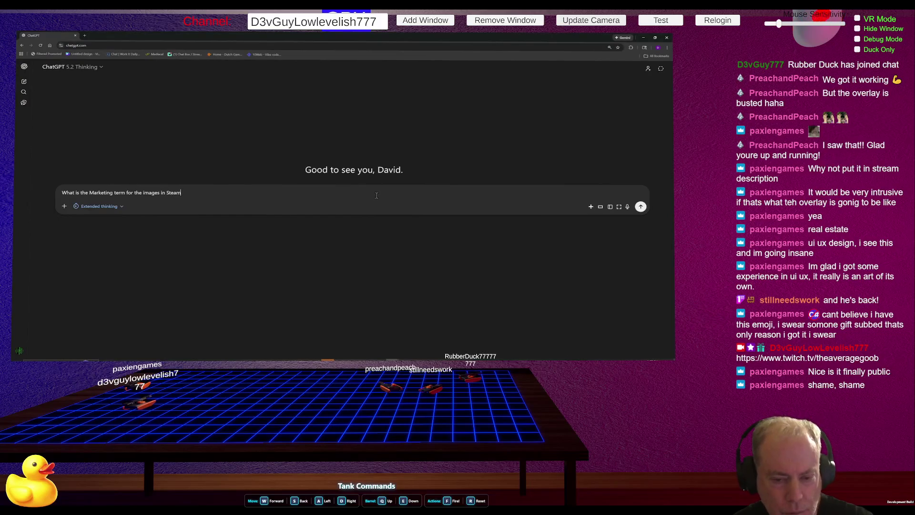
pyautogui.write(' show')
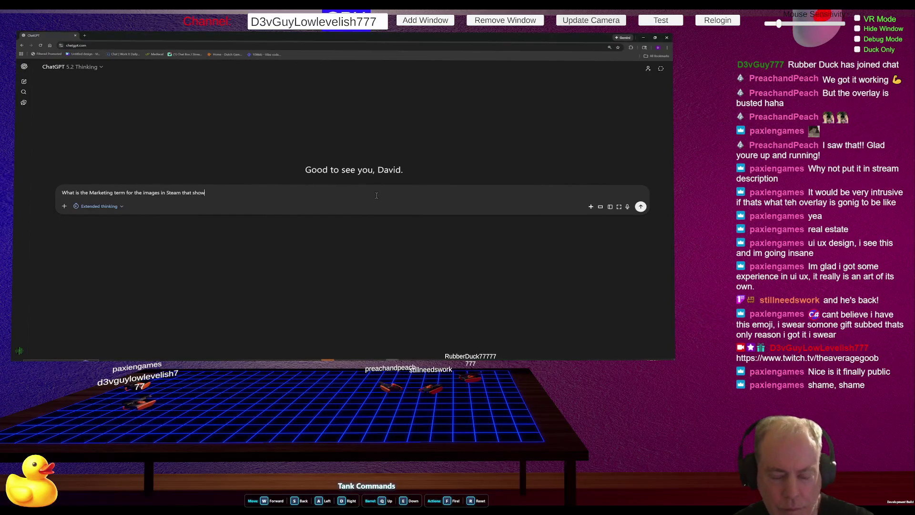
pyautogui.write(' the ')
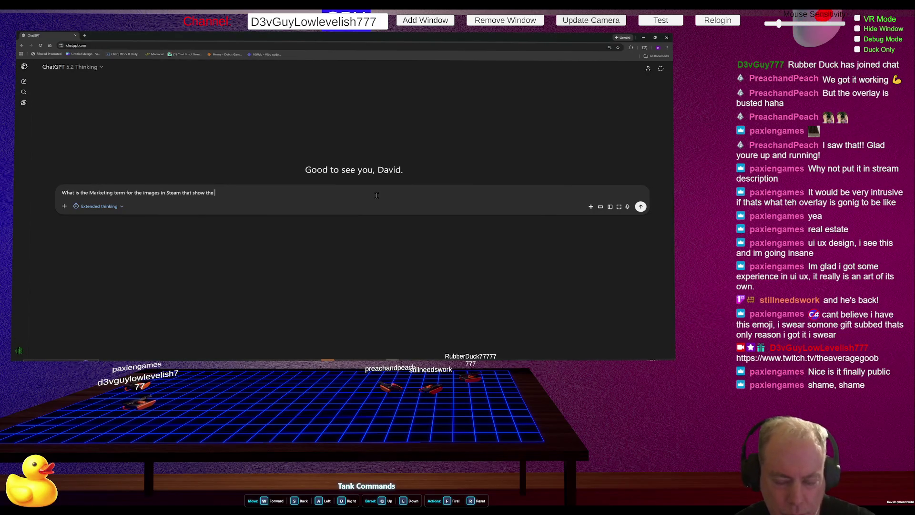
pyautogui.write('Game in')
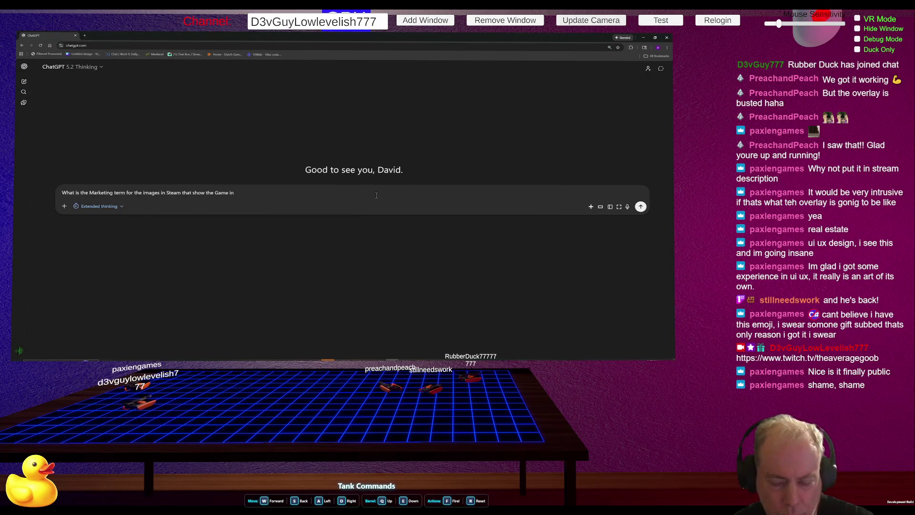
pyautogui.write('i')
pyautogui.write(' on the st')
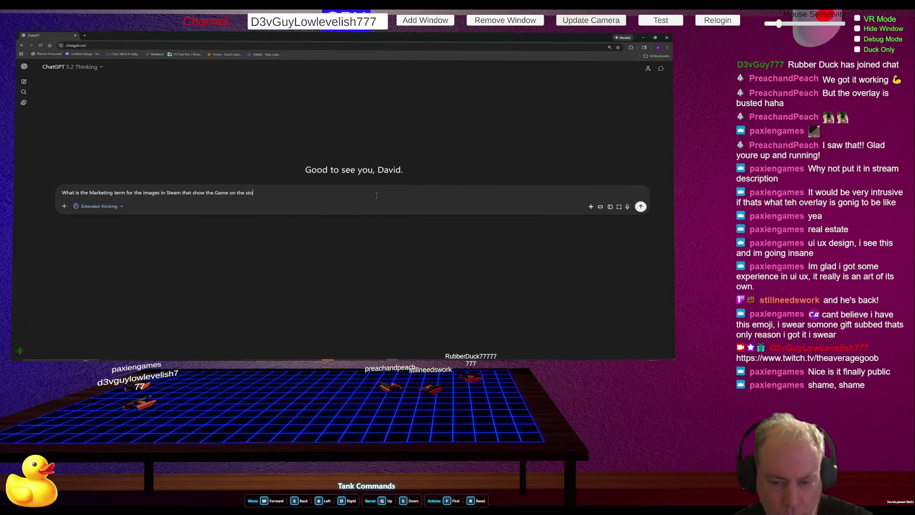
pyautogui.press('BackSpace')
pyautogui.write('r')
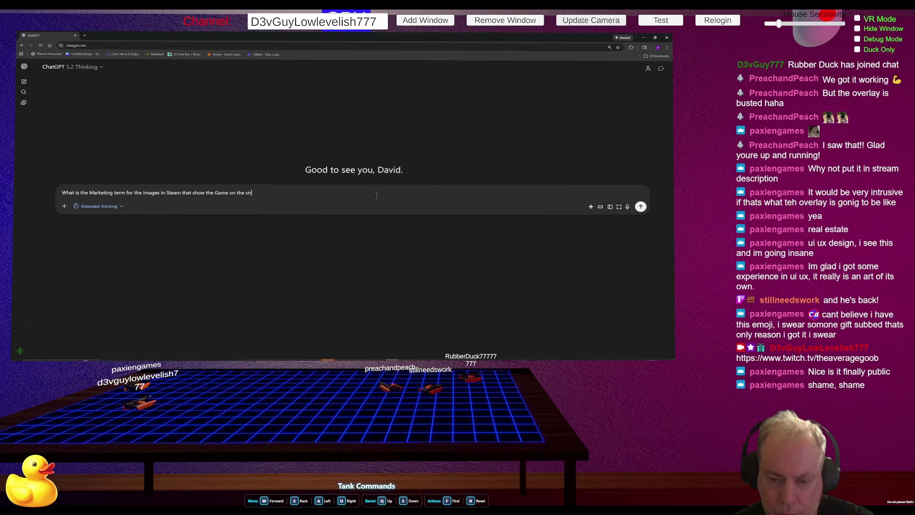
pyautogui.press('BackSpace')
pyautogui.write('ore page?')
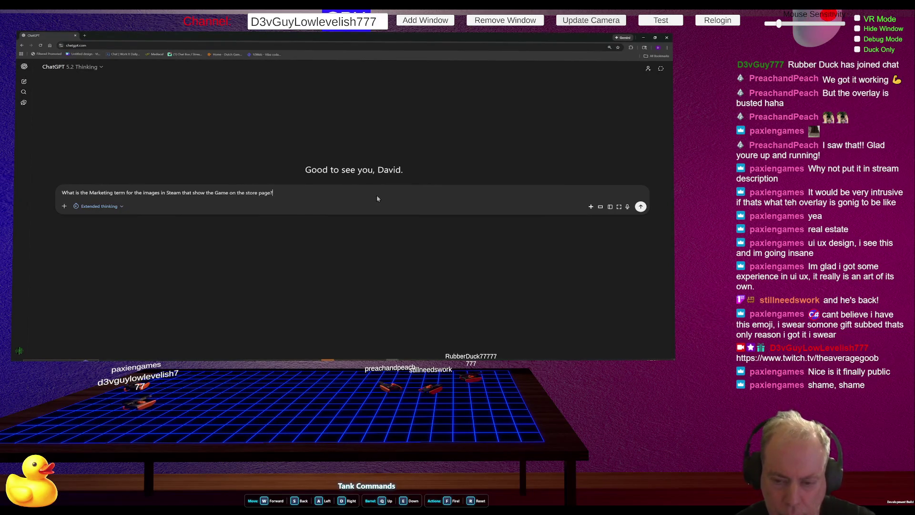
pyautogui.press('Return')
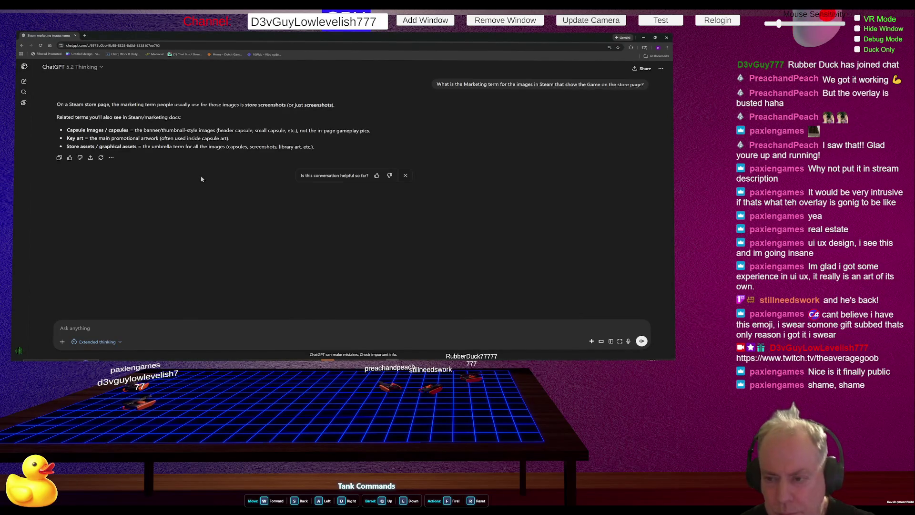
# Step: Stop the running Be Positive game in Unity, show the main-menu Scene view, and return to ChatGPT
pyautogui.hotkey('alt', 'Tab')
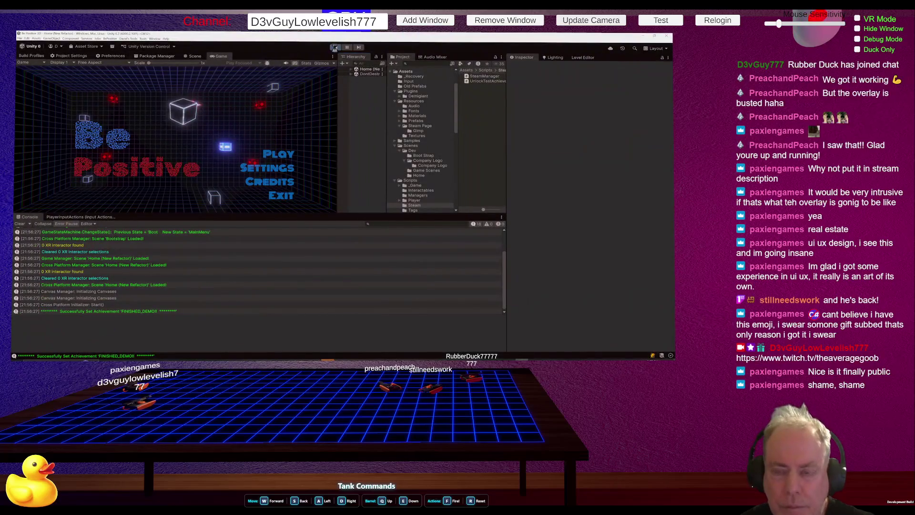
pyautogui.click(336, 48)
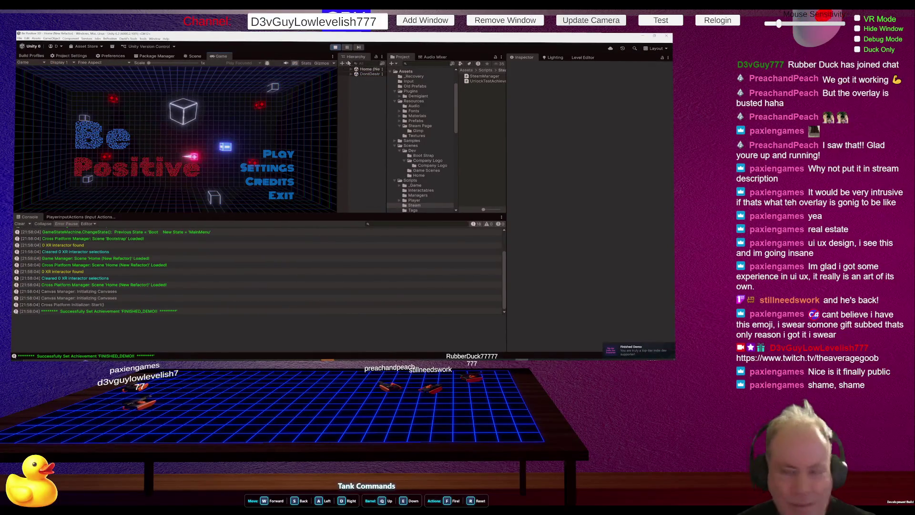
pyautogui.click(349, 48)
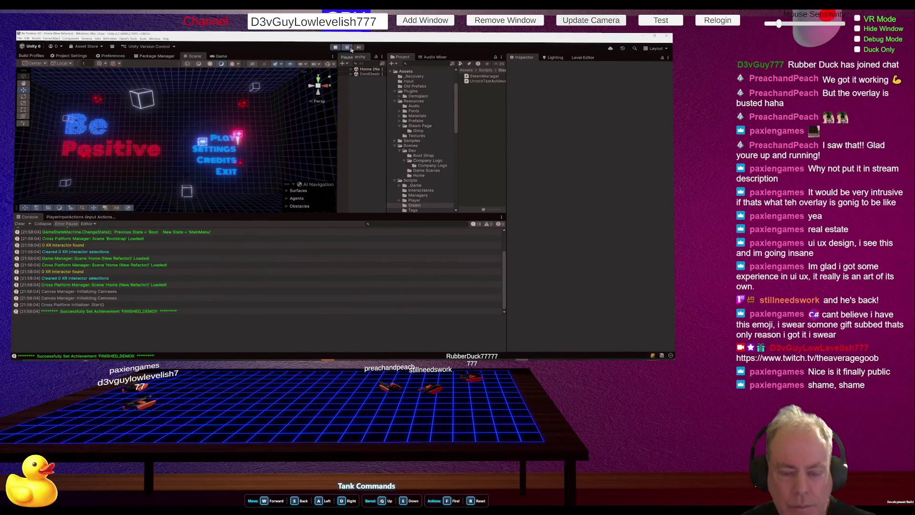
pyautogui.hotkey('alt', 'Tab')
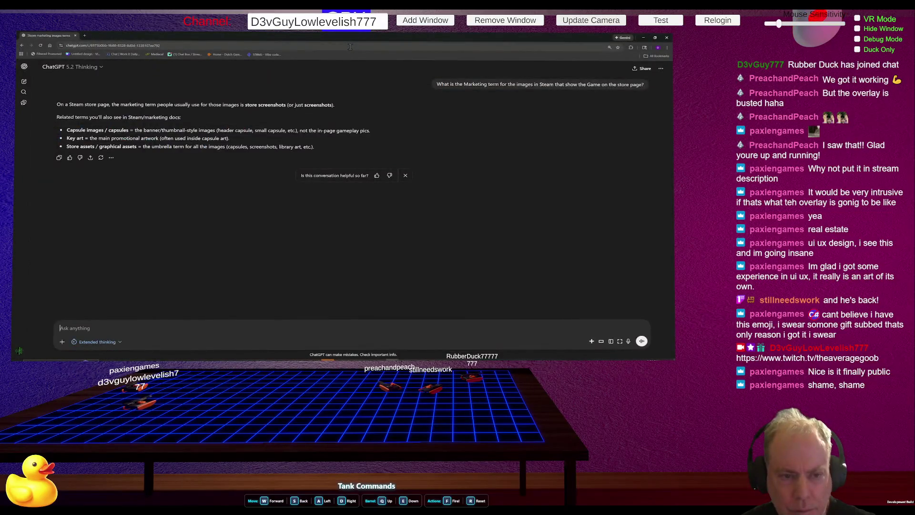
# Step: Ask ChatGPT 'Isn't there another term', then switch back to the Unity editor
pyautogui.write("Isn't there")
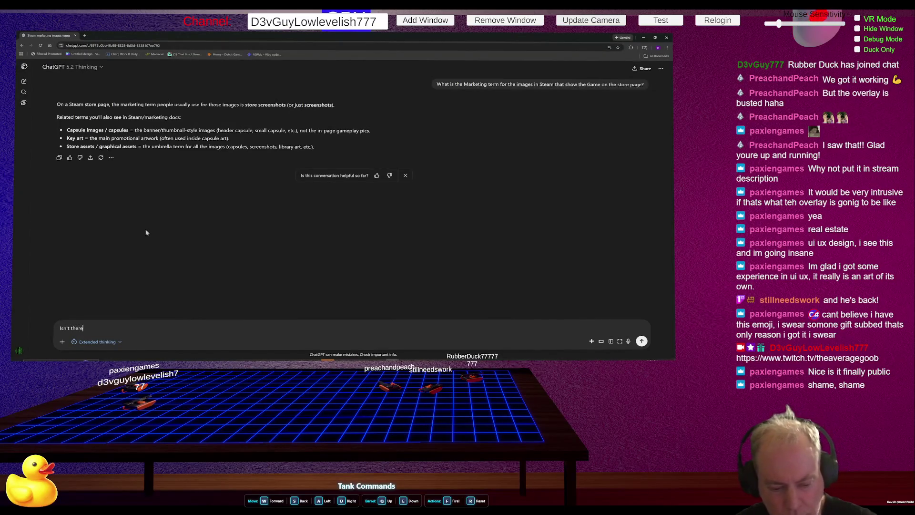
pyautogui.write(' a noter te')
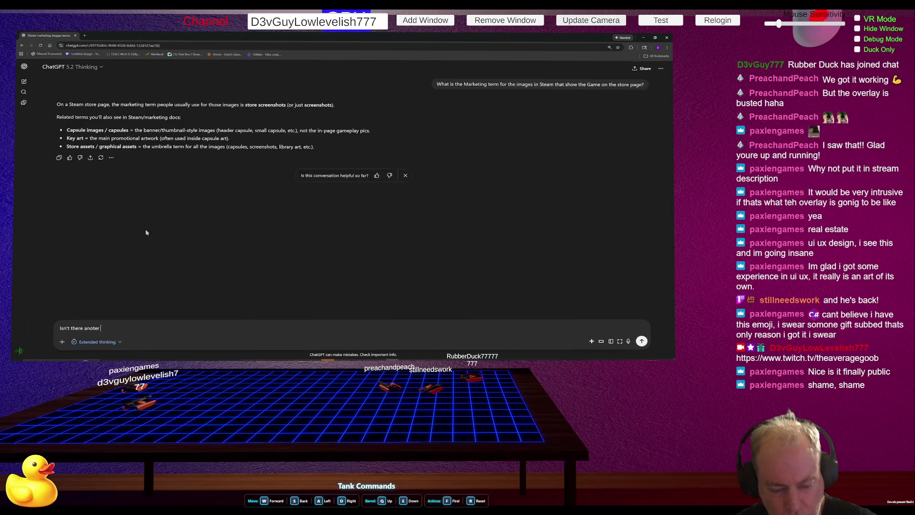
pyautogui.press('BackSpace')
pyautogui.press('BackSpace')
pyautogui.press('BackSpace')
pyautogui.write('another te')
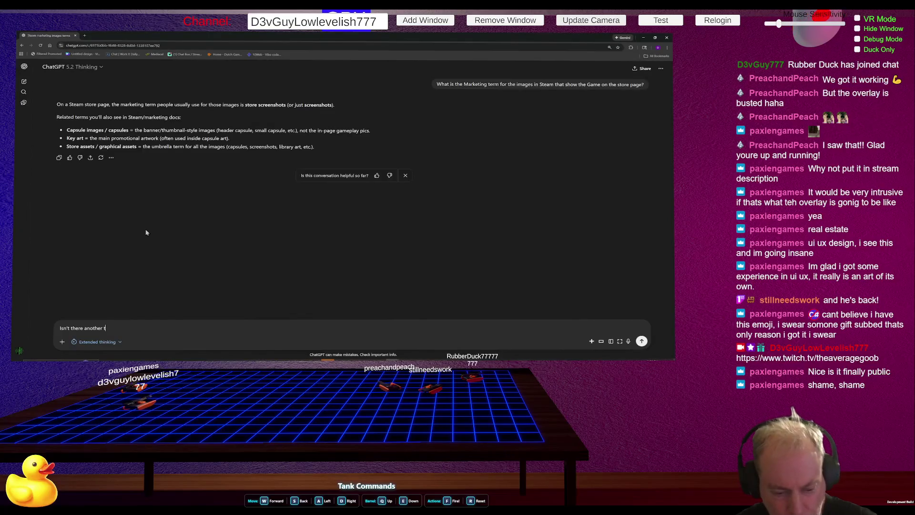
pyautogui.press('BackSpace')
pyautogui.press('BackSpace')
pyautogui.write('term')
pyautogui.press('Return')
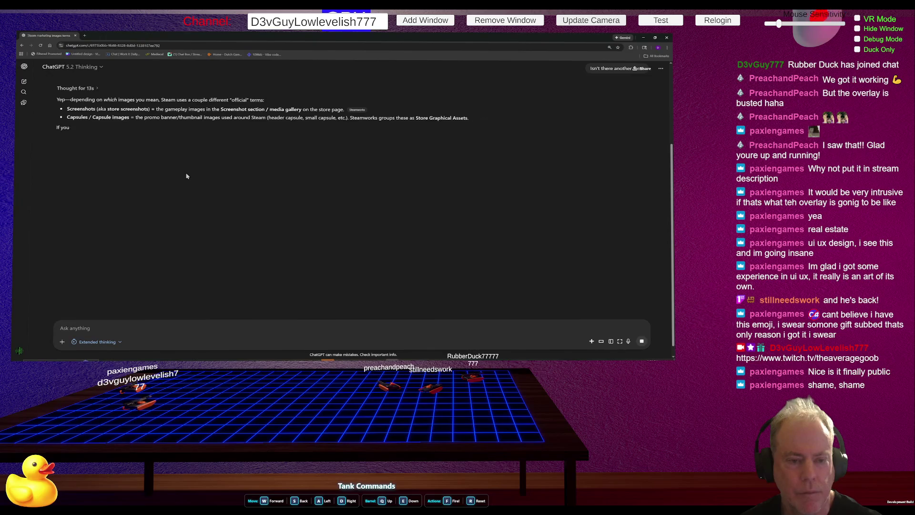
pyautogui.hotkey('alt', 'Tab')
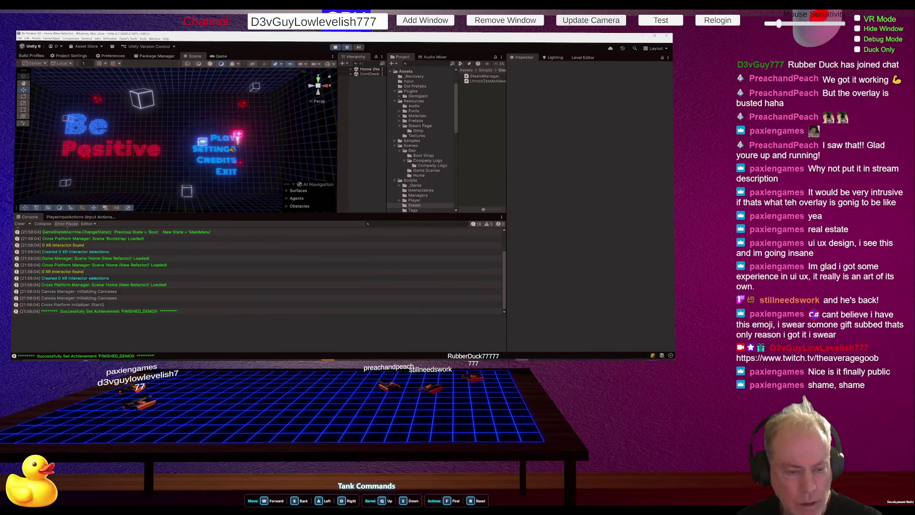
# Step: Check the captured main-menu screenshot in Snipping Tool, then return to ChatGPT's answer
pyautogui.hotkey('alt', 'Tab')
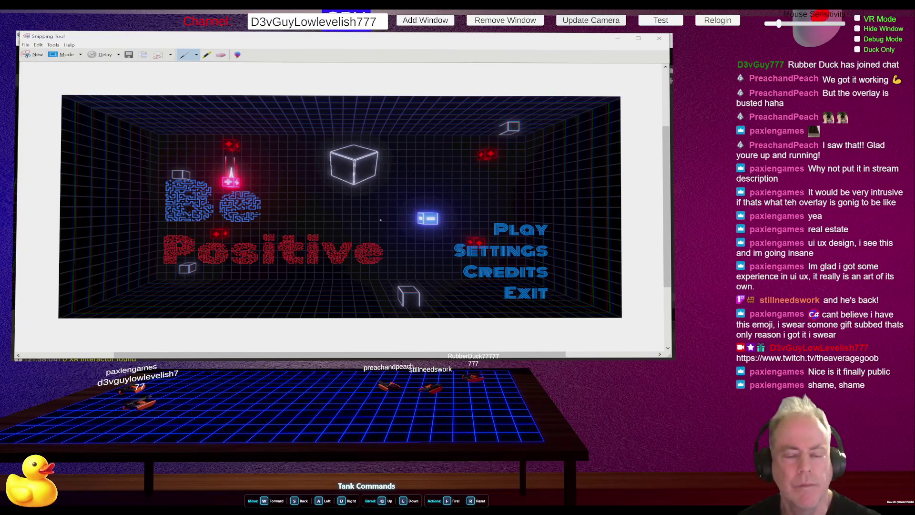
pyautogui.hotkey('alt', 'Tab')
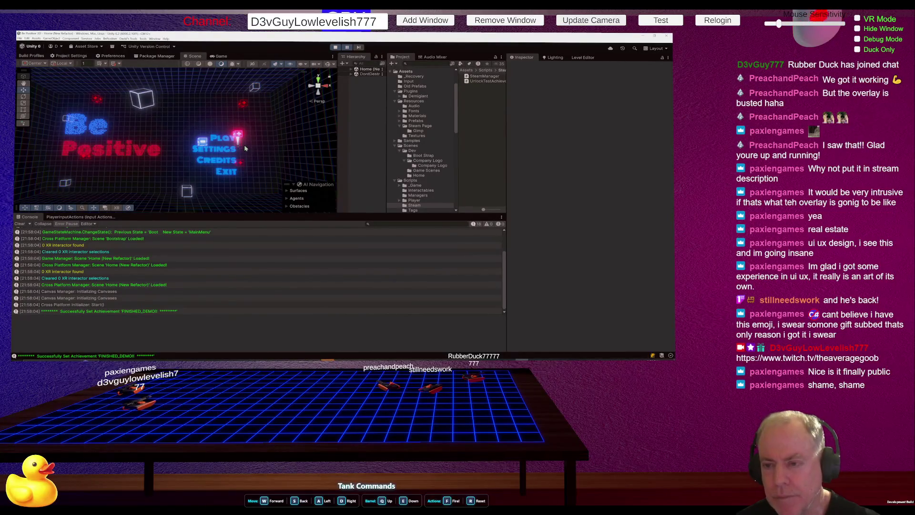
pyautogui.hotkey('alt', 'Tab')
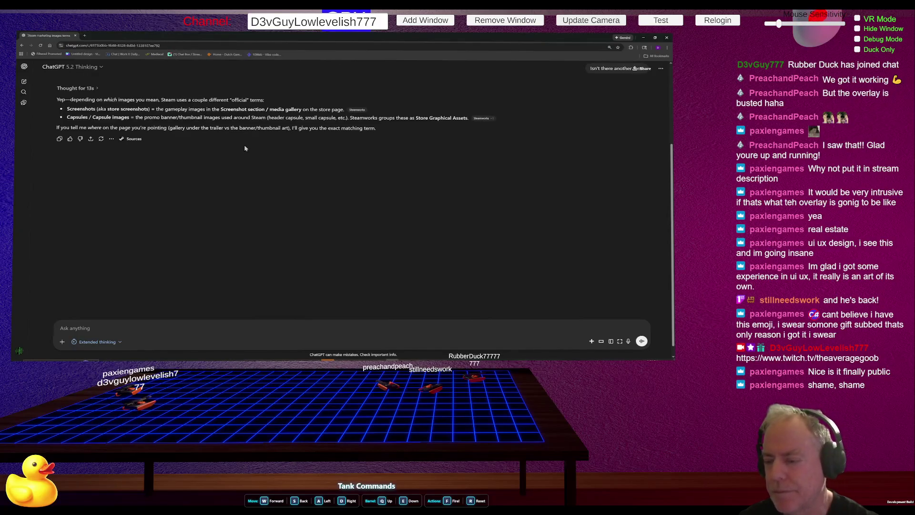
# Step: Delete the Continue_VR_Integration_#2 branch and close the Twitch_Integration repository
pyautogui.hotkey('alt', 'Tab')
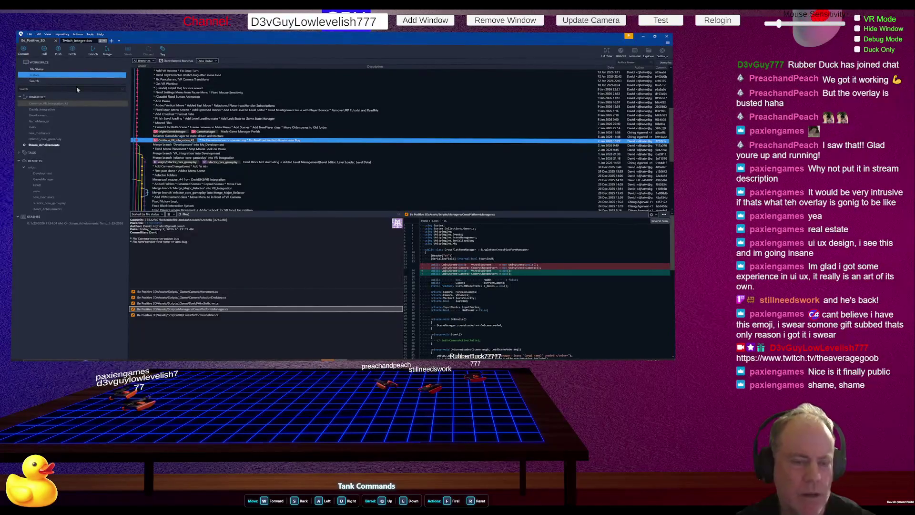
pyautogui.rightClick(47, 106)
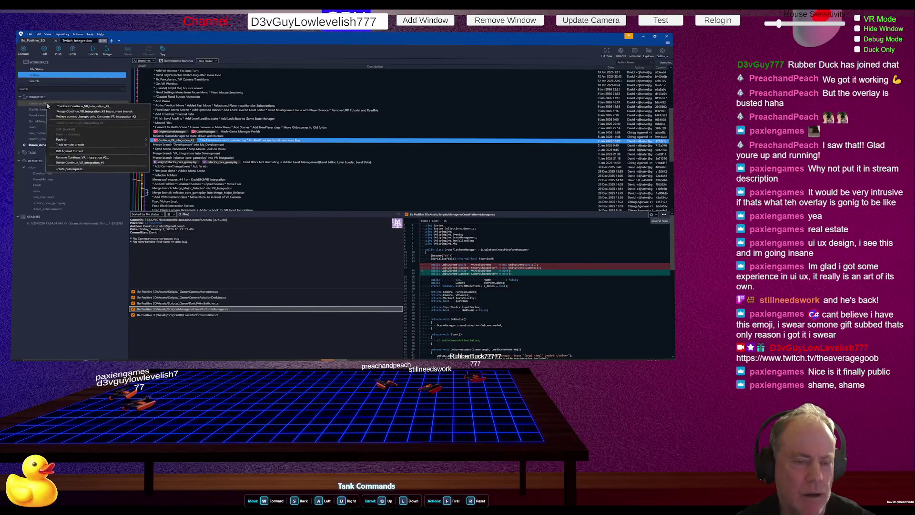
pyautogui.click(79, 162)
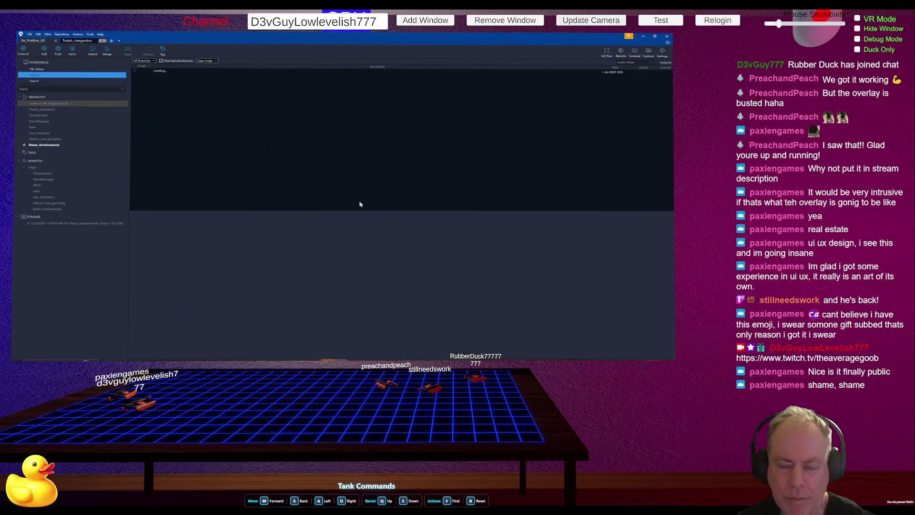
pyautogui.click(51, 104)
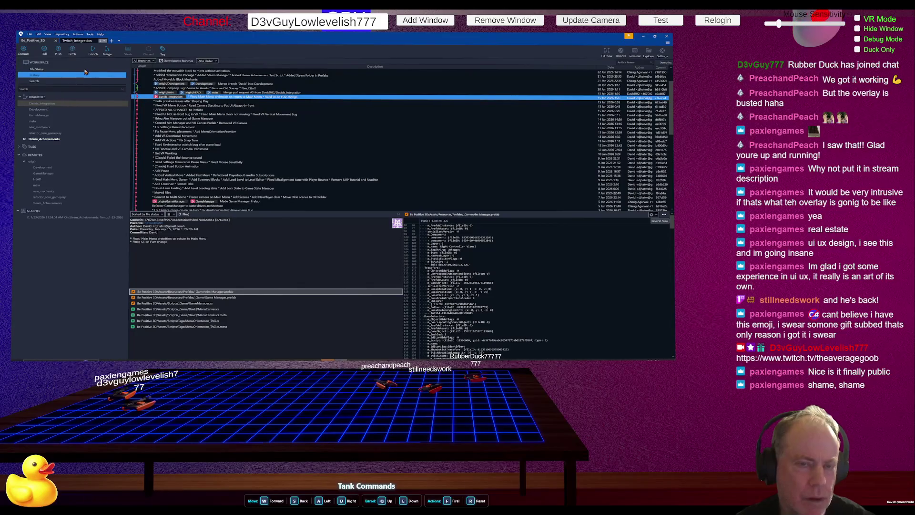
pyautogui.click(104, 41)
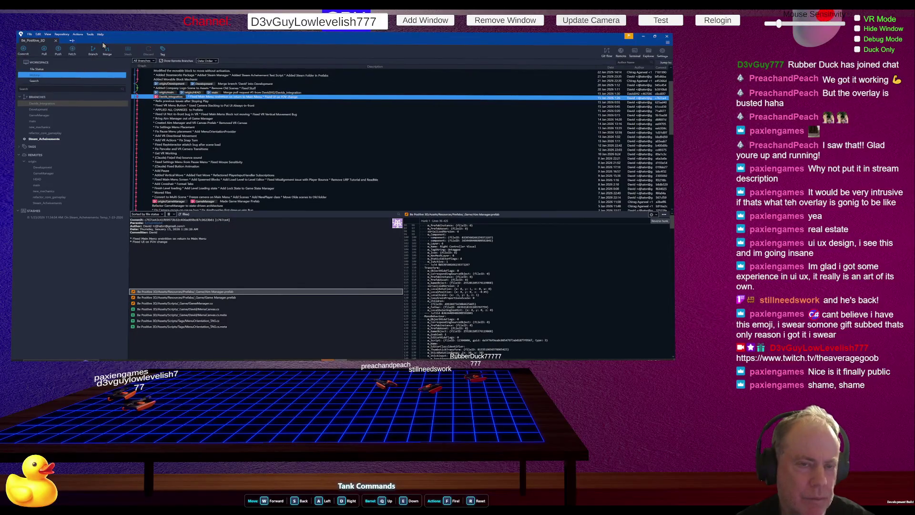
# Step: Delete the Davids_Integration branch from the Be Positive repository
pyautogui.rightClick(53, 105)
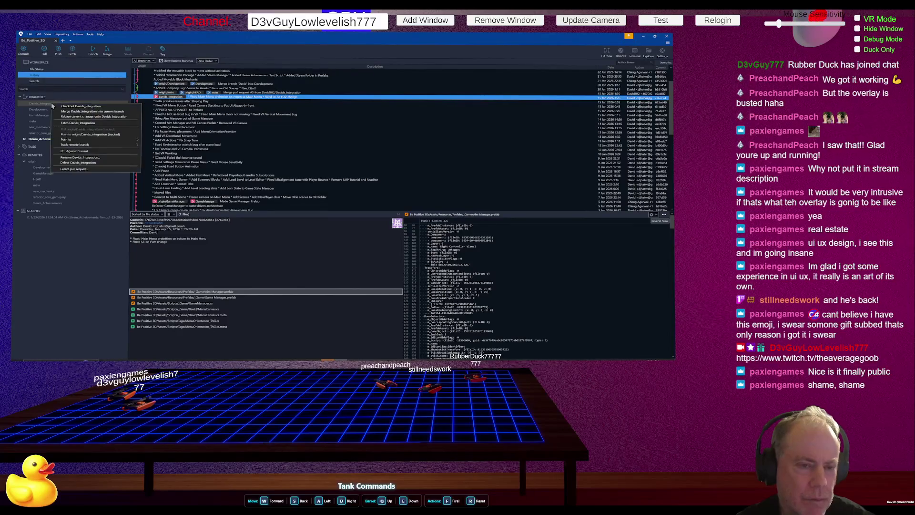
pyautogui.click(44, 105)
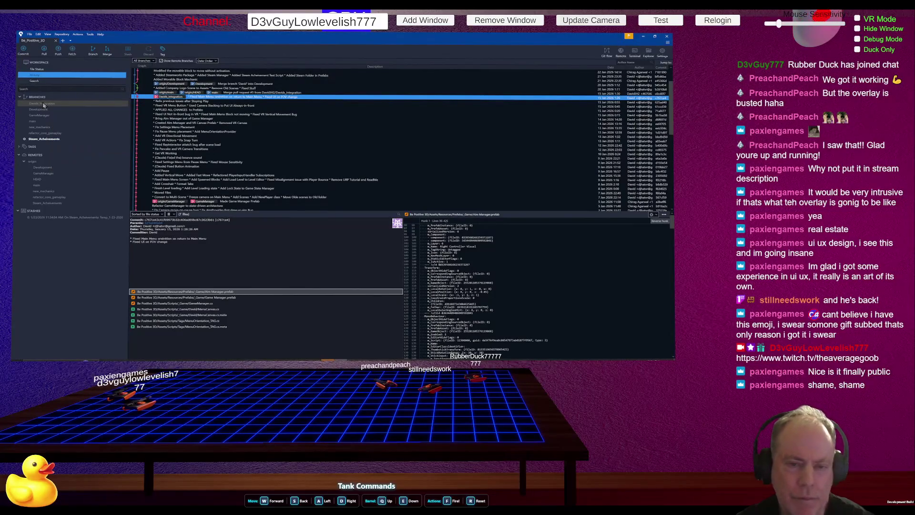
pyautogui.rightClick(44, 104)
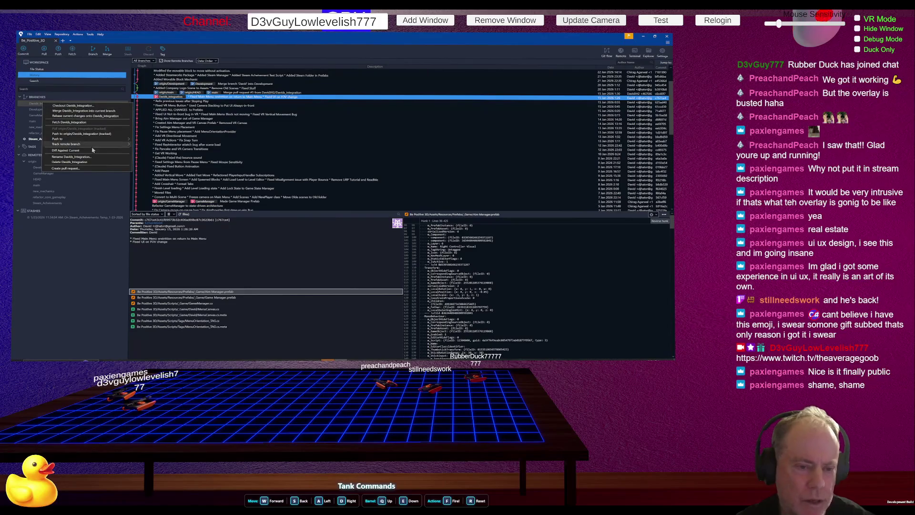
pyautogui.click(86, 162)
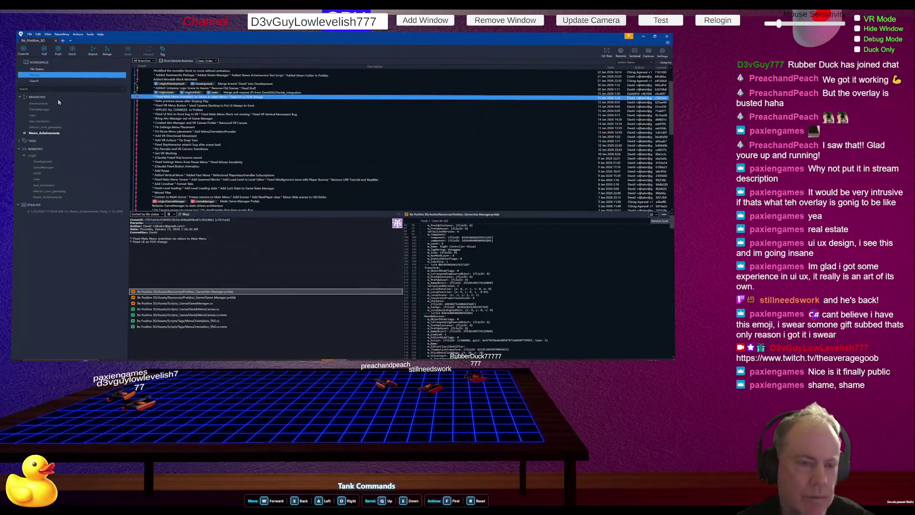
pyautogui.click(49, 110)
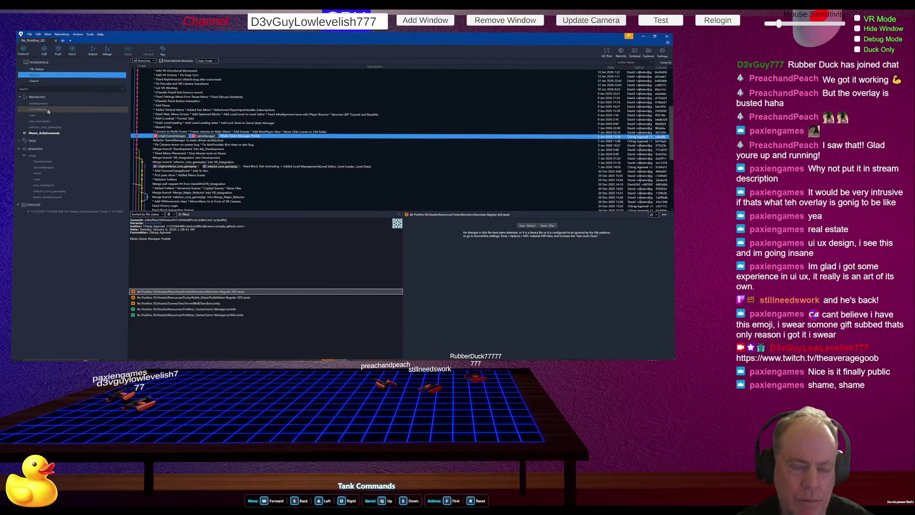
# Step: Delete the local GameManager and refactor_core_gameplay branches
pyautogui.rightClick(47, 111)
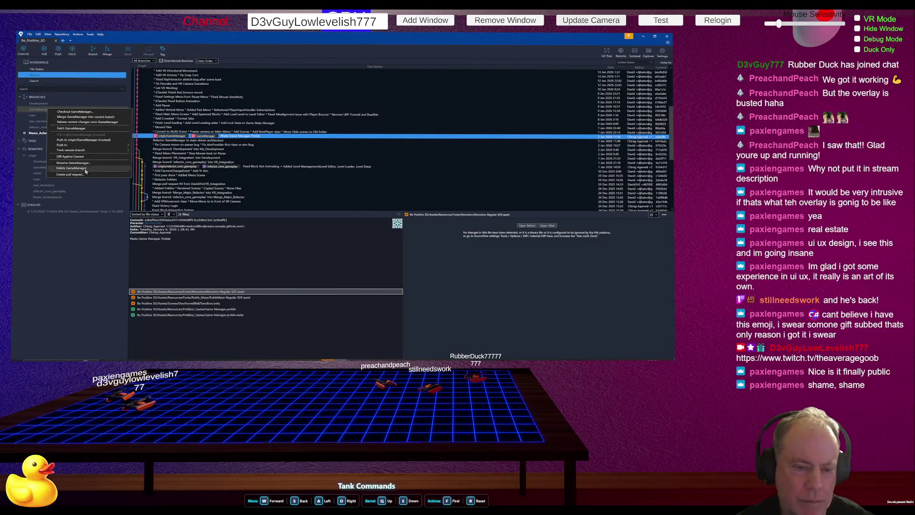
pyautogui.click(84, 167)
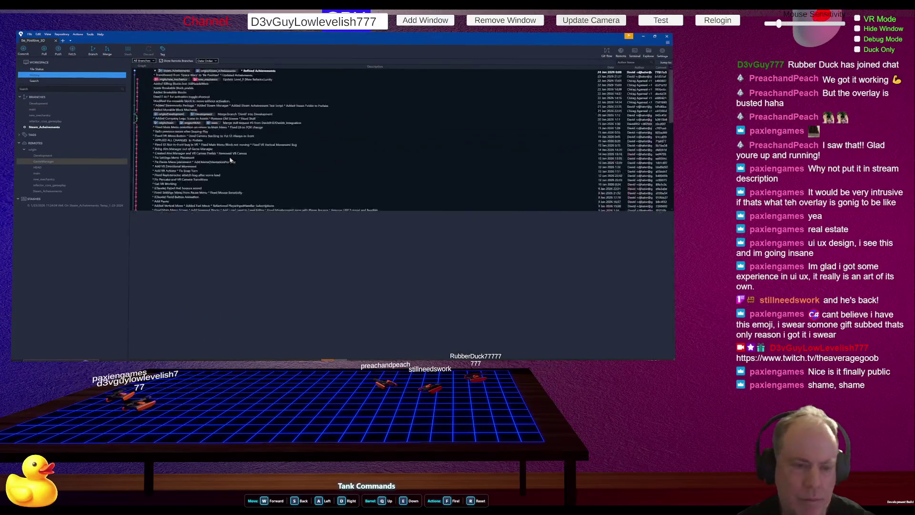
pyautogui.click(67, 115)
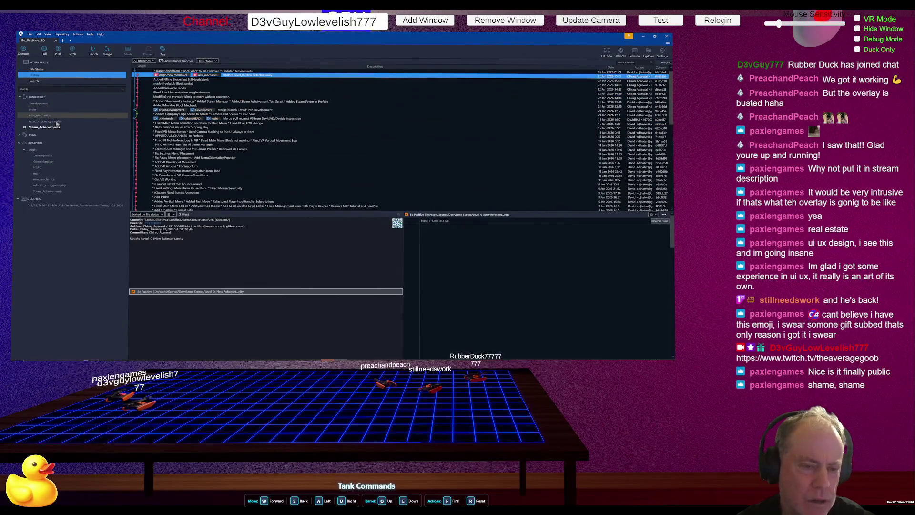
pyautogui.click(50, 121)
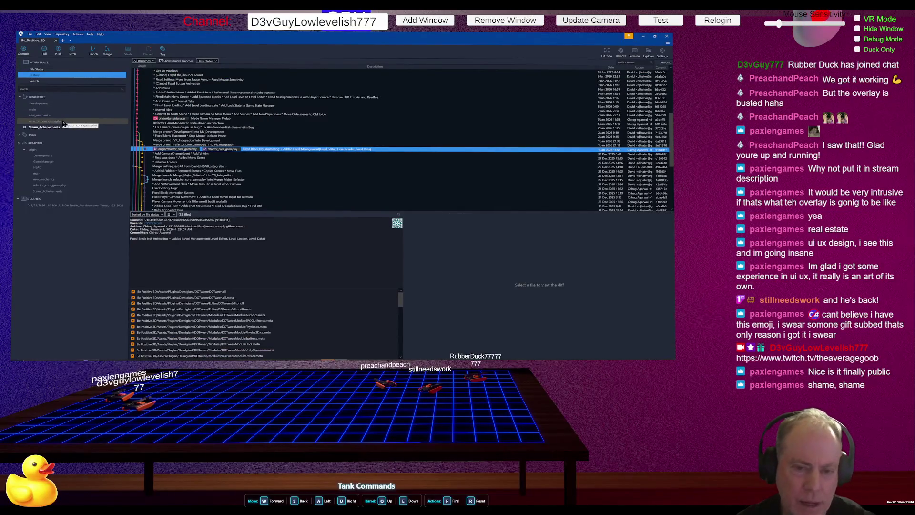
pyautogui.rightClick(57, 124)
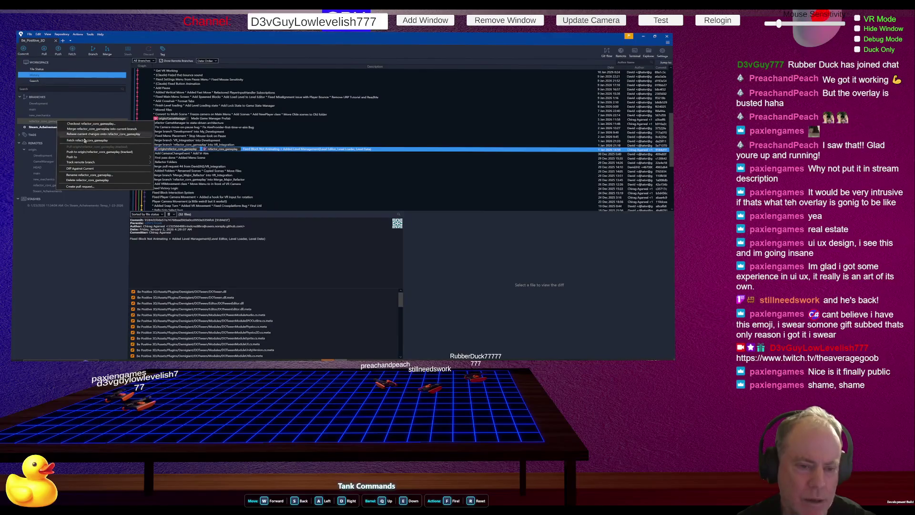
pyautogui.click(98, 181)
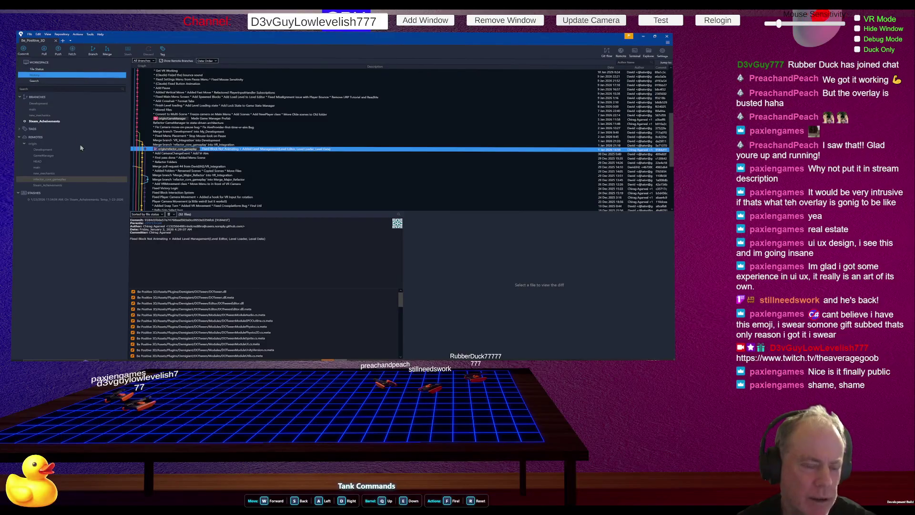
# Step: Delete the origin/GameManager and origin/refactor_core_gameplay remote branches
pyautogui.click(54, 156)
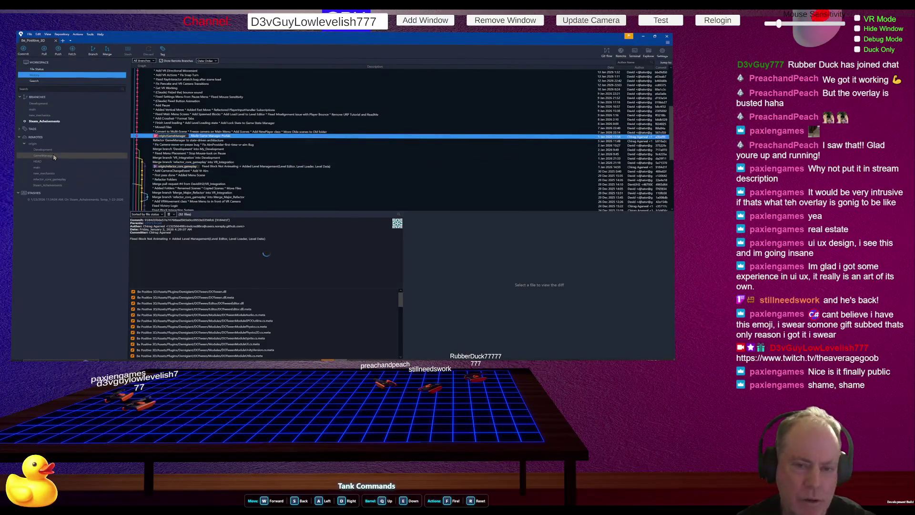
pyautogui.rightClick(49, 157)
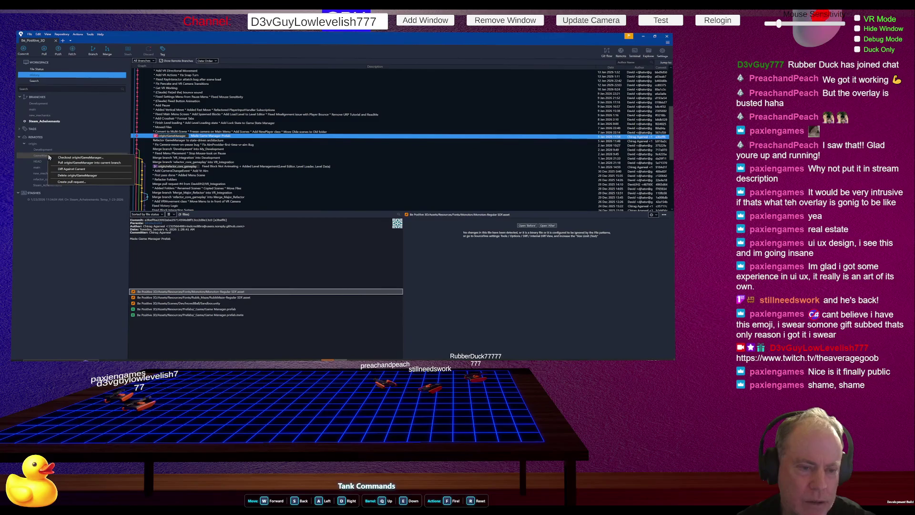
pyautogui.click(85, 175)
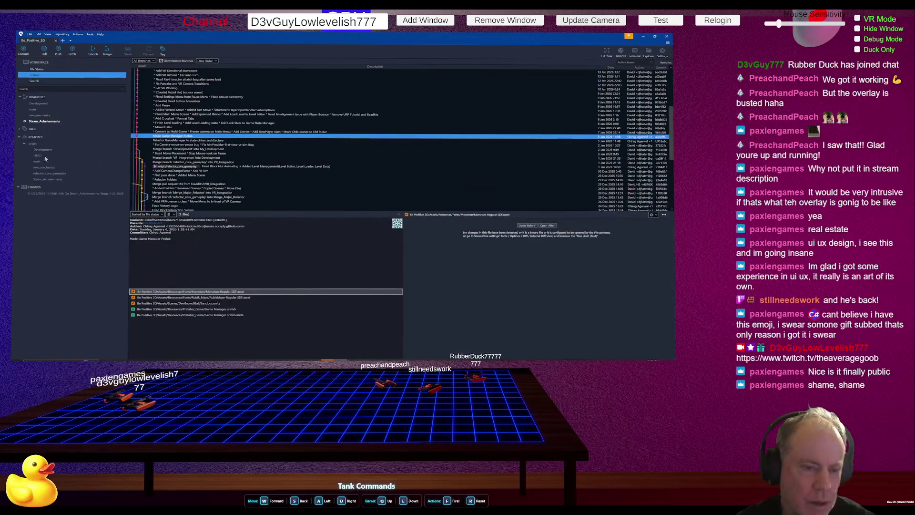
pyautogui.click(46, 161)
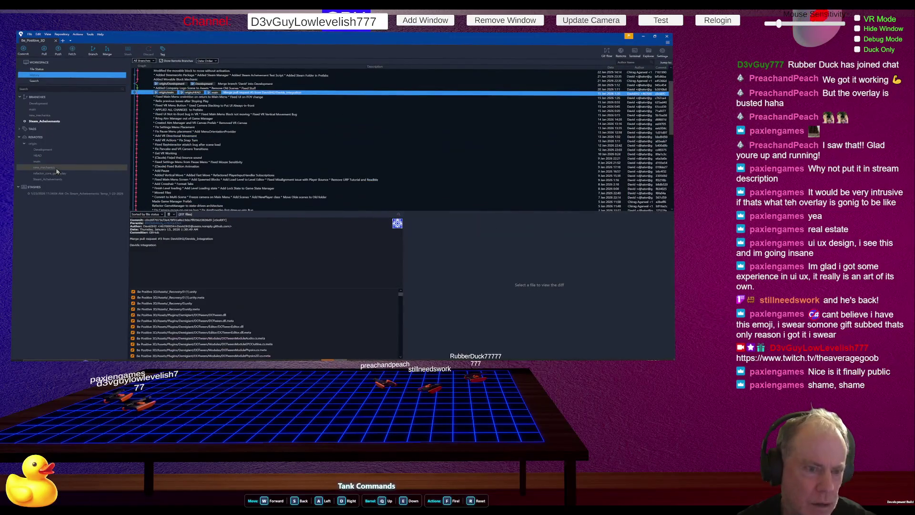
pyautogui.click(62, 169)
pyautogui.click(58, 174)
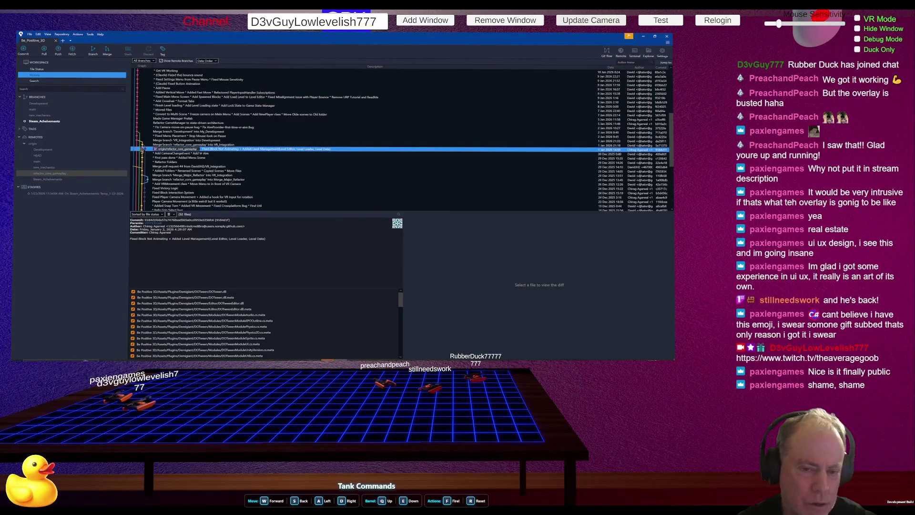
pyautogui.rightClick(38, 175)
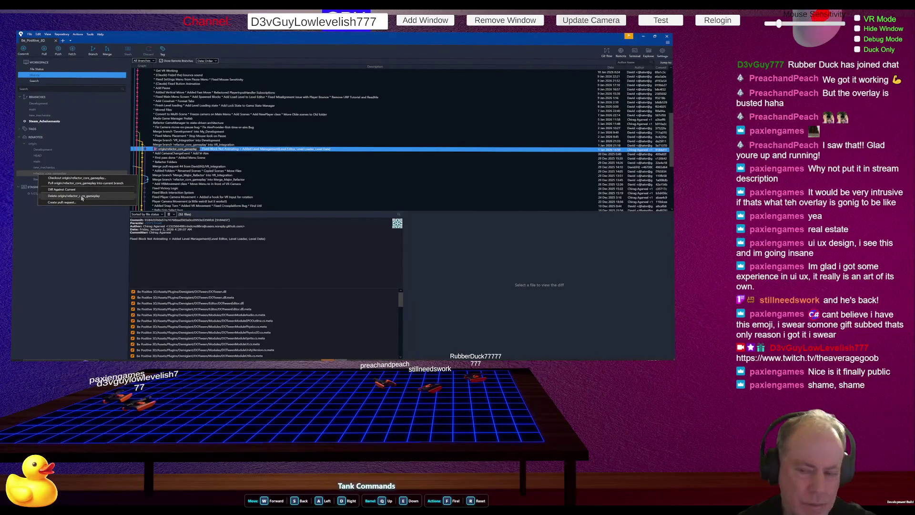
pyautogui.click(82, 198)
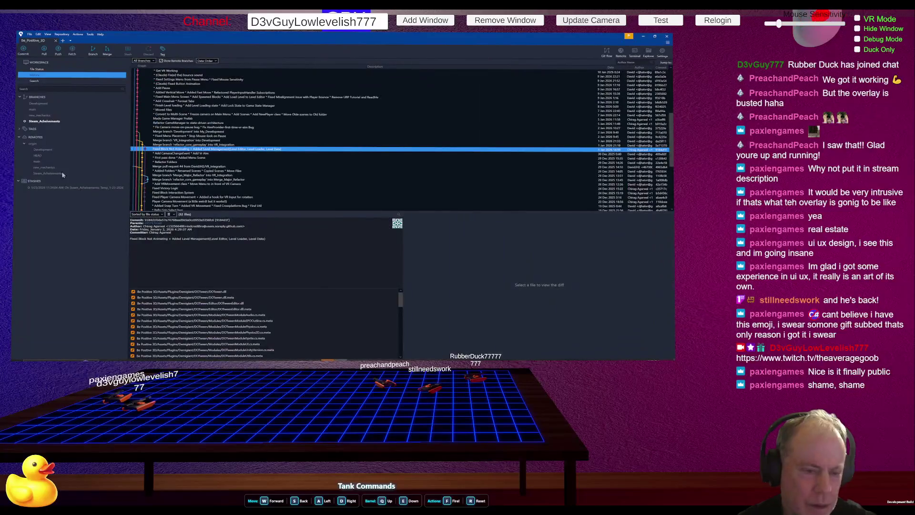
# Step: Review the commits on the remaining main and Steam_Achievements branches
pyautogui.click(59, 175)
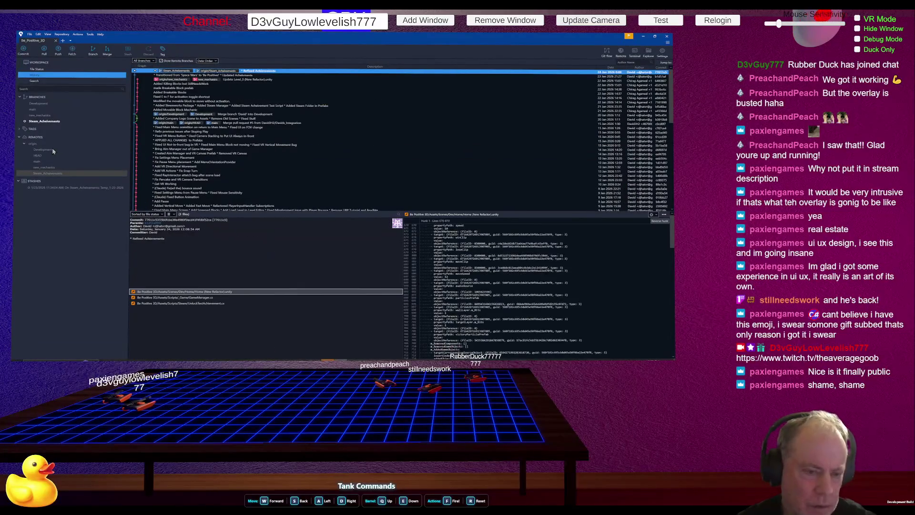
pyautogui.click(53, 150)
pyautogui.click(43, 154)
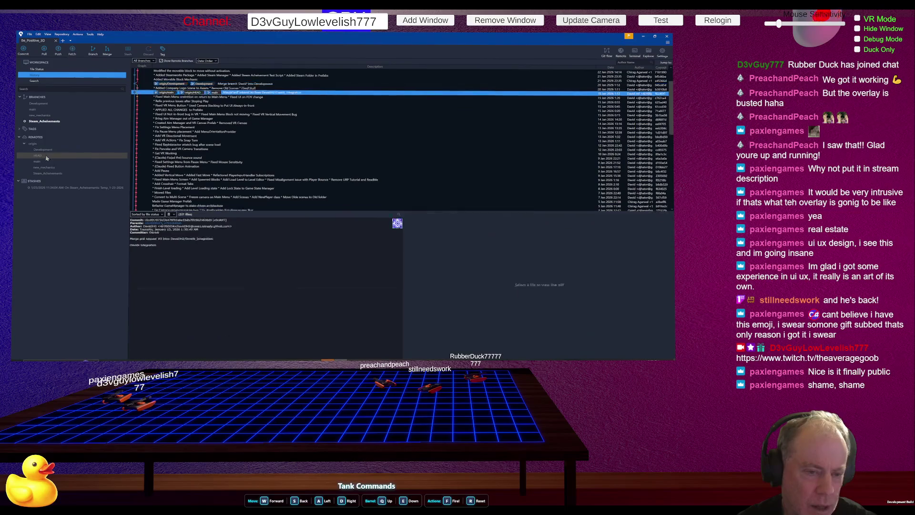
pyautogui.click(80, 162)
pyautogui.click(44, 168)
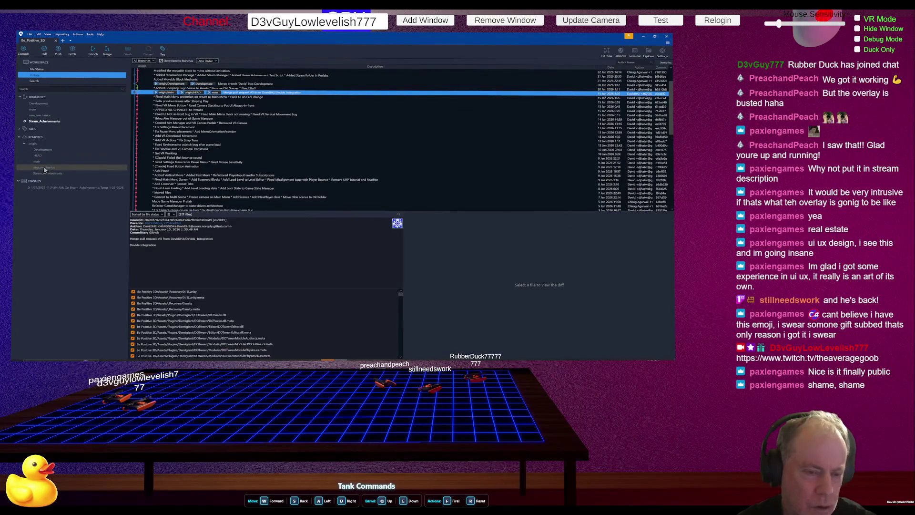
pyautogui.click(48, 173)
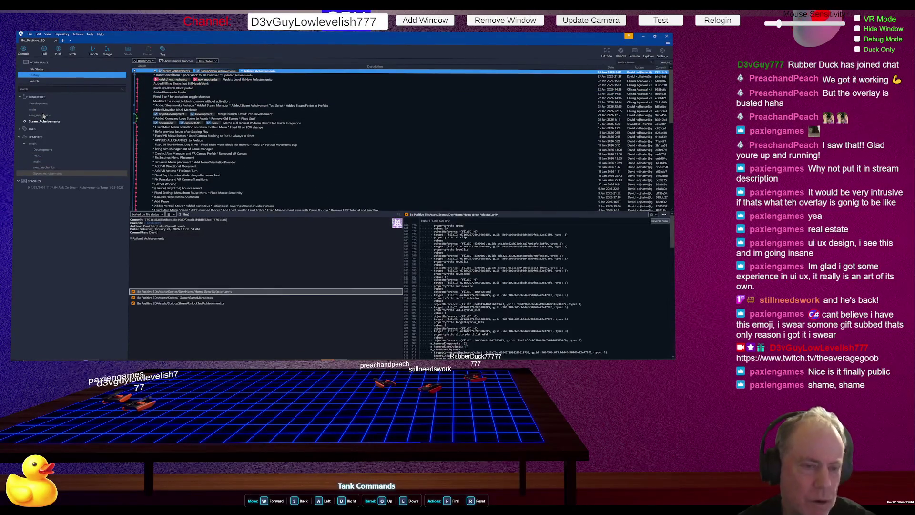
# Step: Check out the new_mechanics branch and switch to the Unity editor
pyautogui.doubleClick(42, 116)
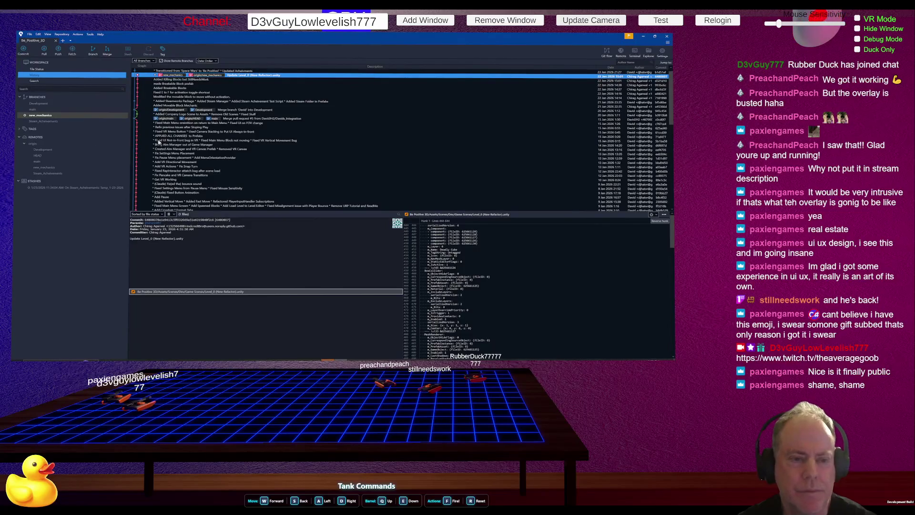
pyautogui.hotkey('alt', 'Tab')
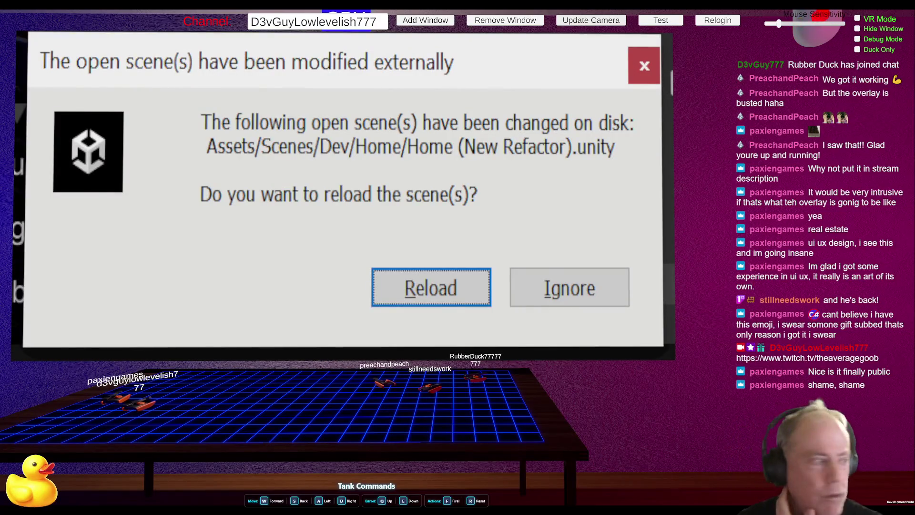
# Step: Reload the changed Home scene, widen the Hierarchy, and try entering play mode twice
pyautogui.click(472, 293)
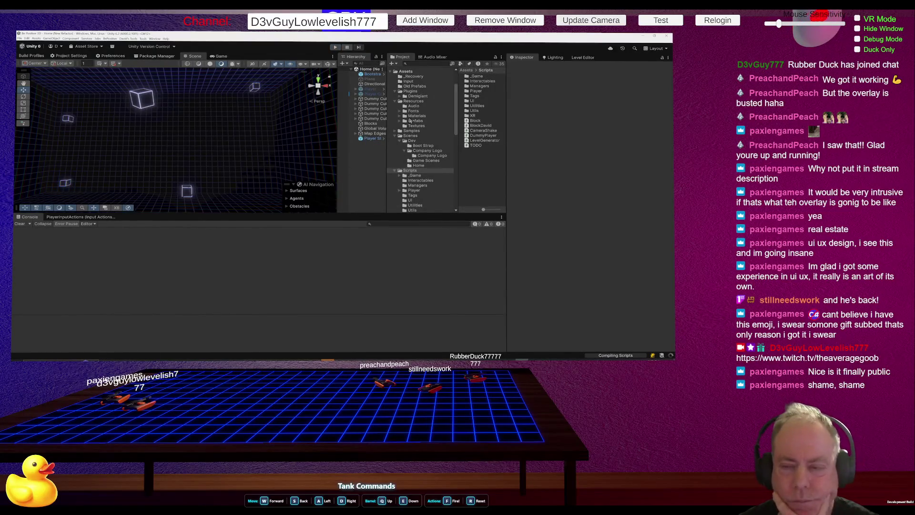
pyautogui.moveTo(337, 160); pyautogui.dragTo(307, 159)
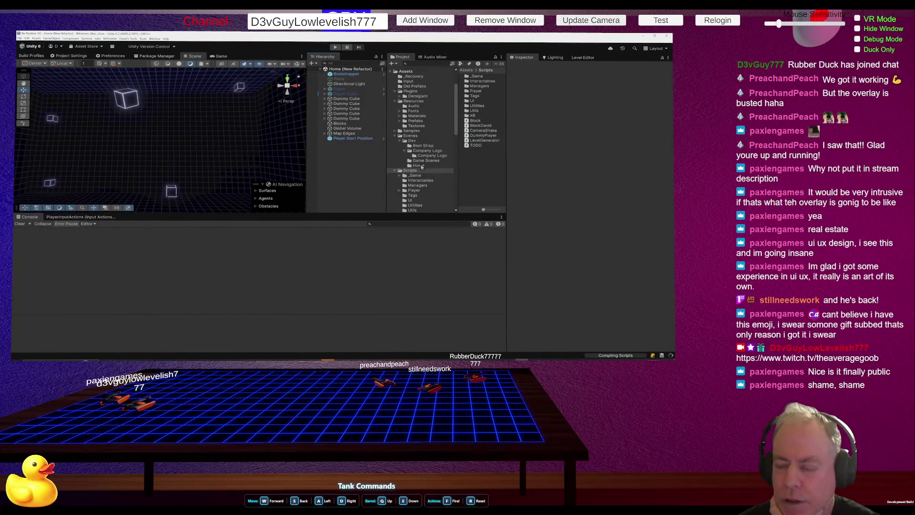
pyautogui.click(336, 47)
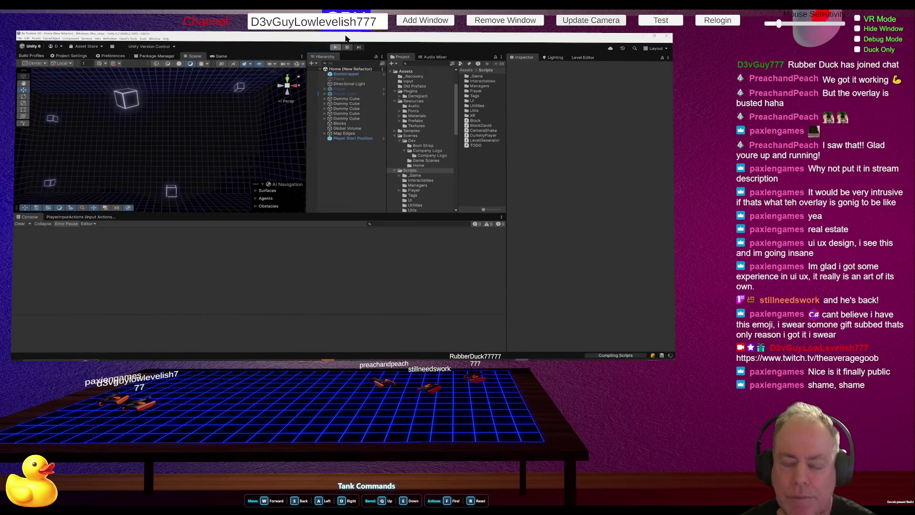
pyautogui.click(335, 48)
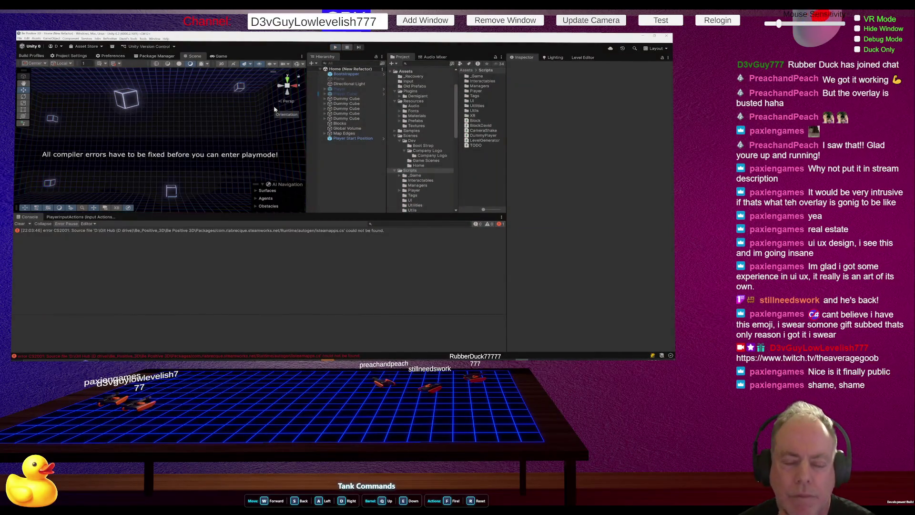
# Step: Inspect the compiler error, clear the console, and select the Home (New Refactor) scene asset
pyautogui.click(204, 231)
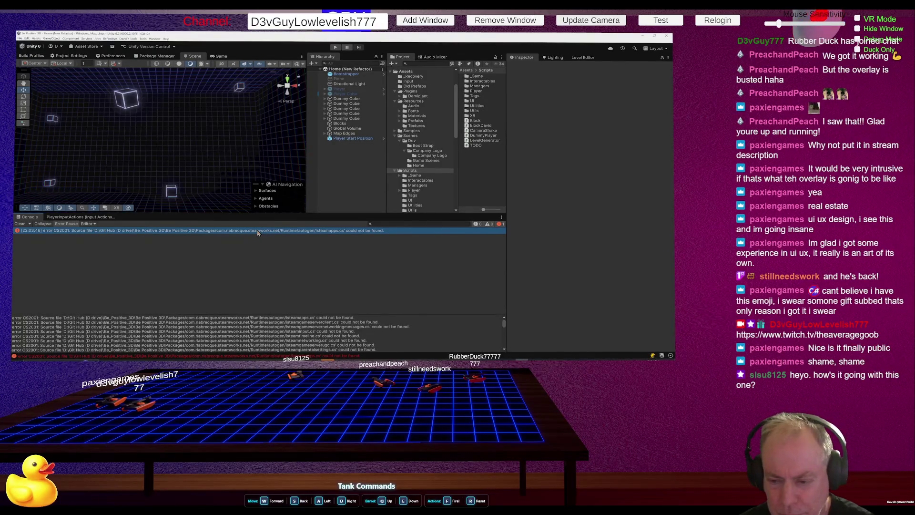
pyautogui.click(22, 223)
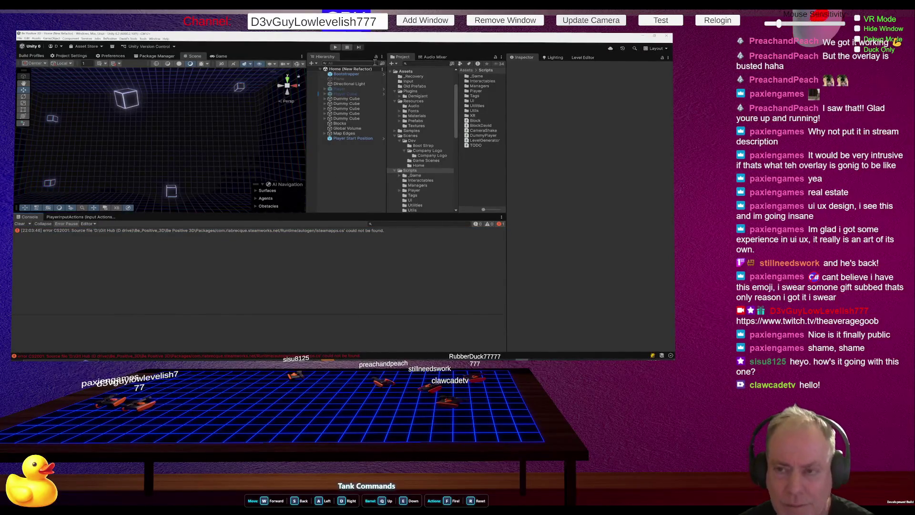
pyautogui.click(332, 231)
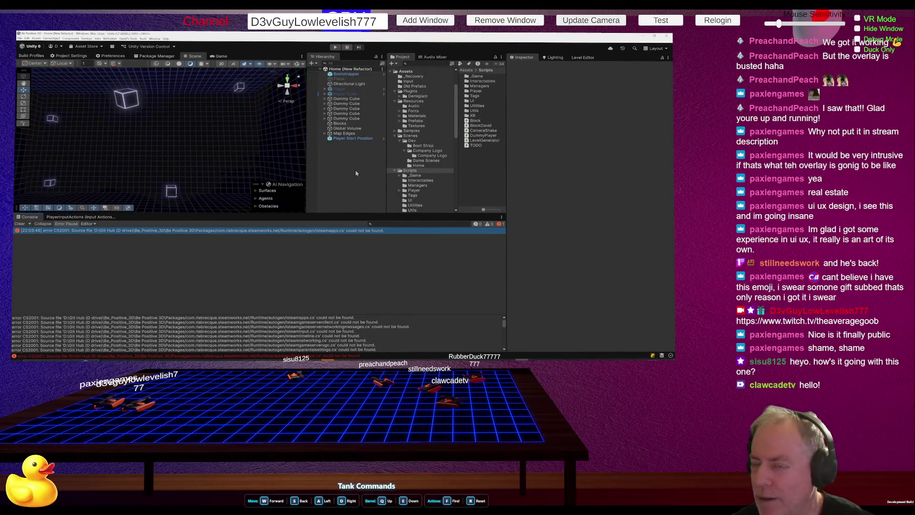
pyautogui.click(419, 165)
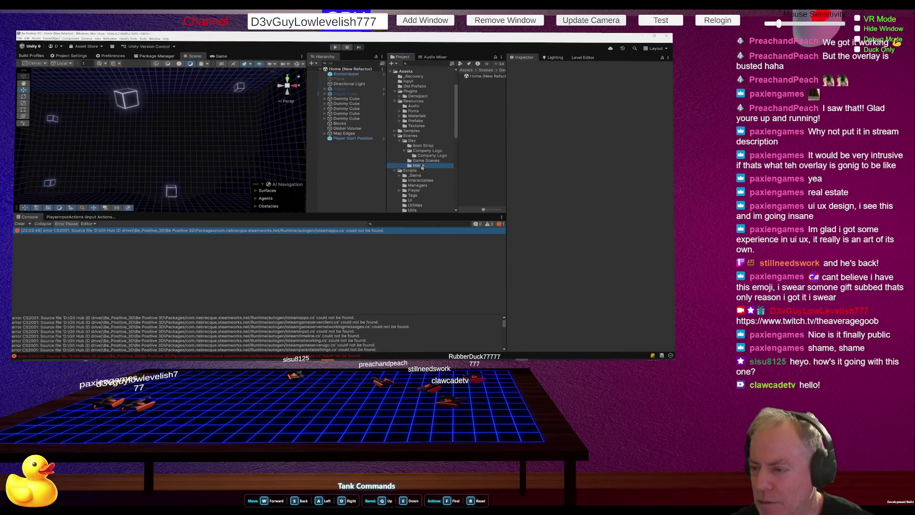
pyautogui.click(484, 77)
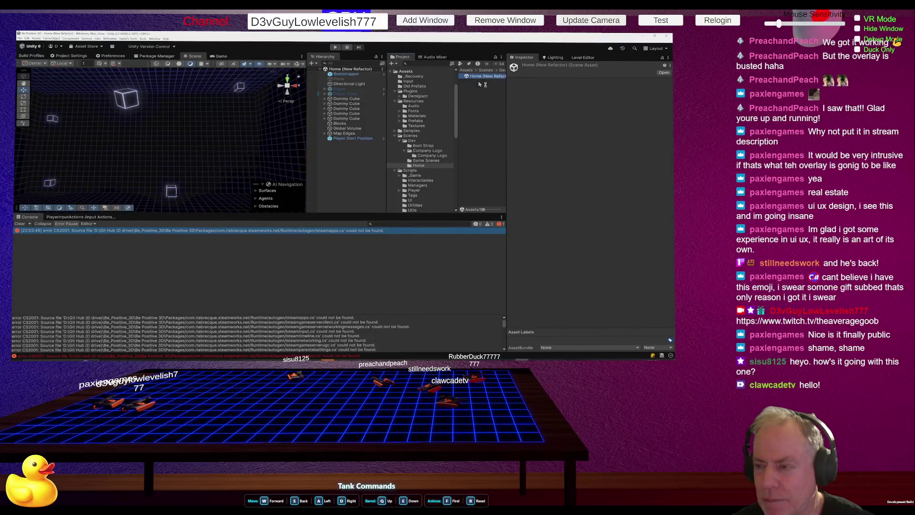
# Step: Clear the console again, enlarge it to show all Steamworks errors, then close Unity
pyautogui.click(20, 224)
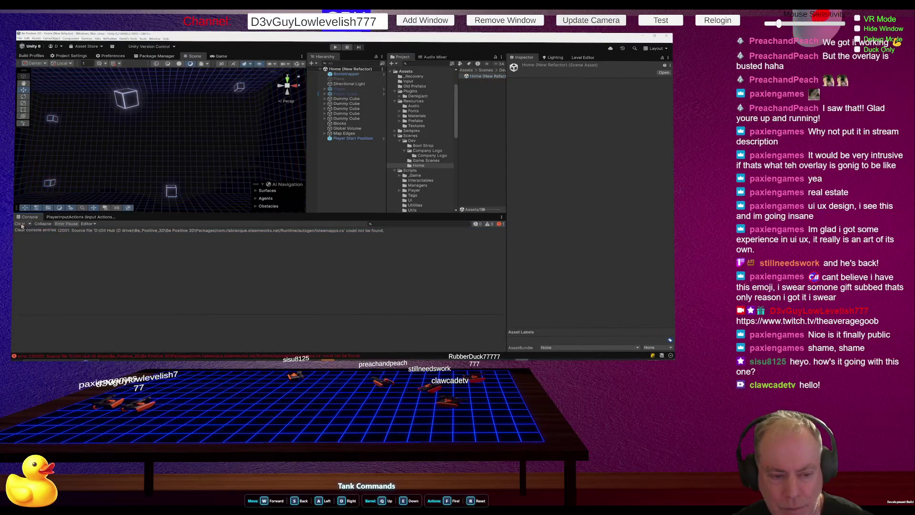
pyautogui.click(120, 231)
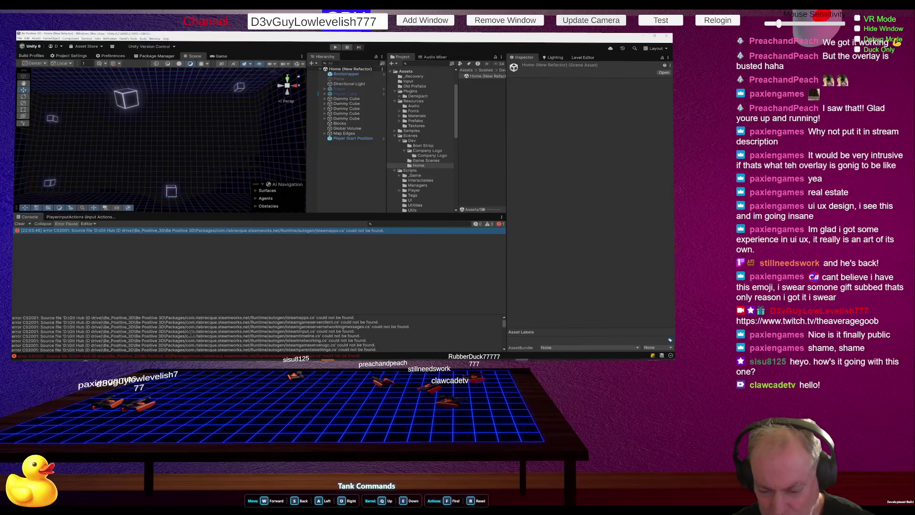
pyautogui.scroll(-3, 357, 317)
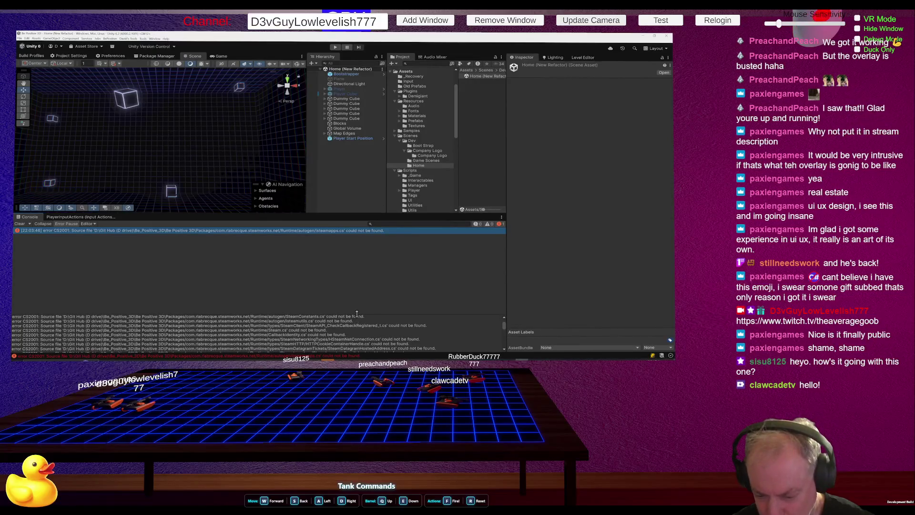
pyautogui.moveTo(357, 314); pyautogui.dragTo(384, 247)
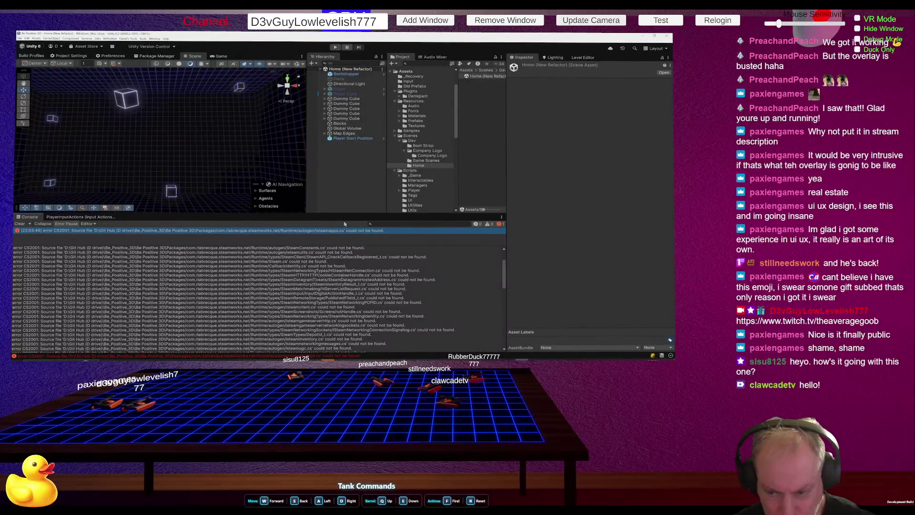
pyautogui.moveTo(340, 212)
pyautogui.mouseDown()
pyautogui.moveTo(352, 115)
pyautogui.moveTo(352, 278)
pyautogui.mouseUp()
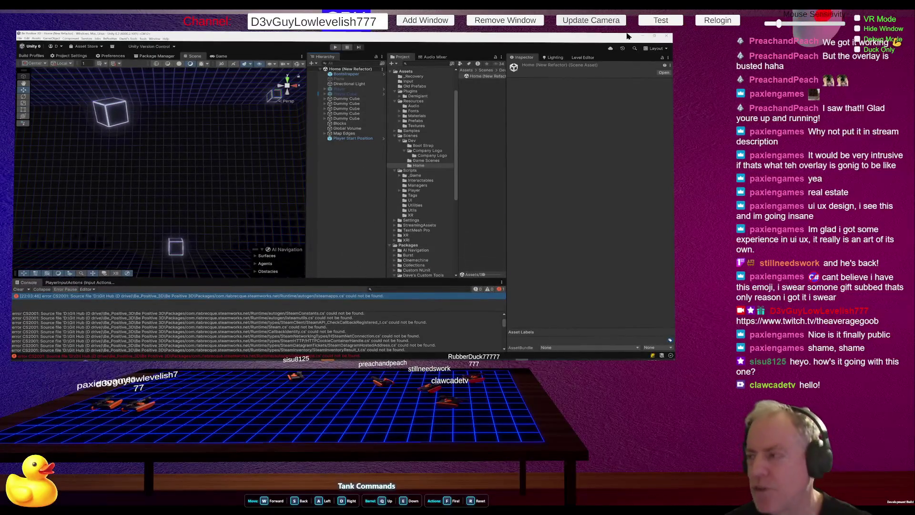
pyautogui.click(668, 37)
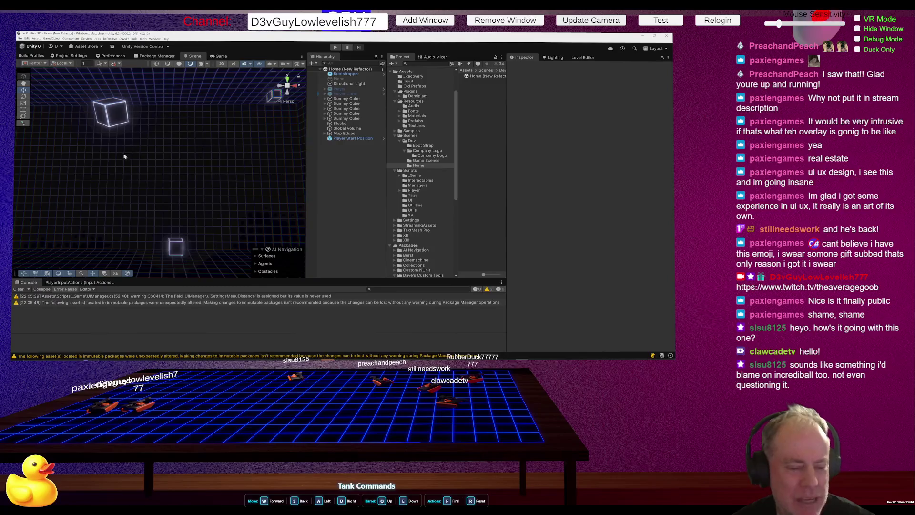
# Step: Run the Home (New Refactor) scene in play mode and widen the Game view
pyautogui.click(334, 47)
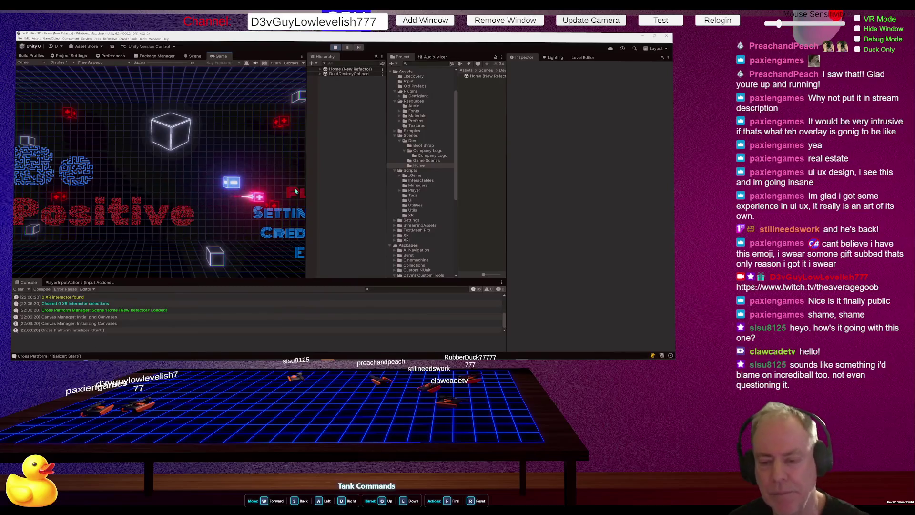
pyautogui.moveTo(305, 193); pyautogui.dragTo(410, 193)
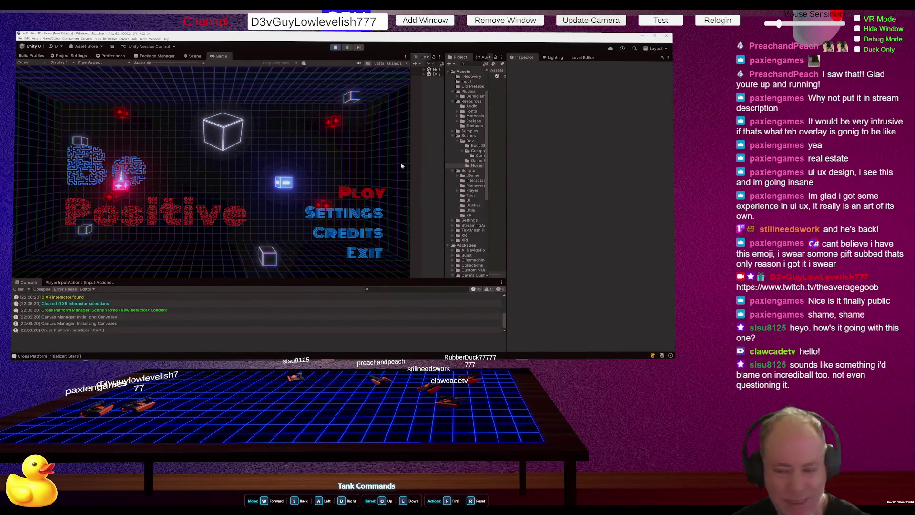
# Step: Load Level_0 via the menu's PLAY, pause with Esc, and switch to the Snipping Tool
pyautogui.click(367, 197)
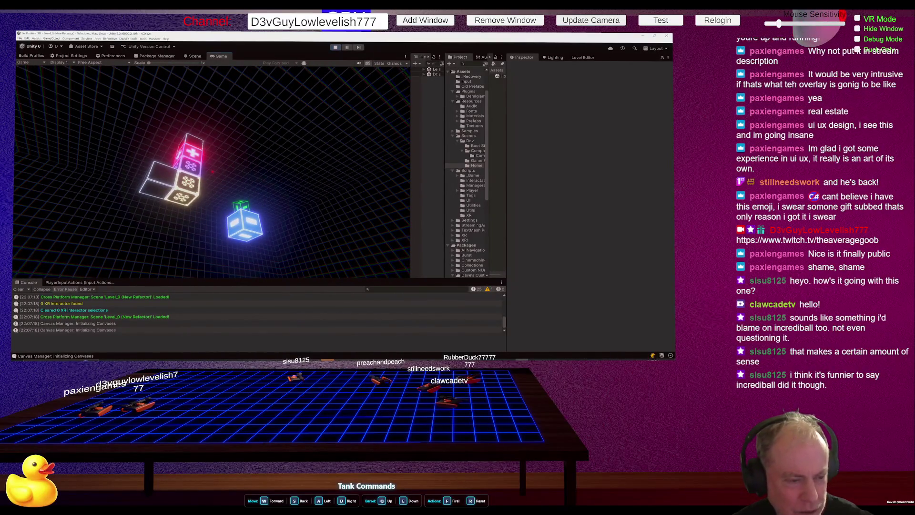
pyautogui.press('Escape')
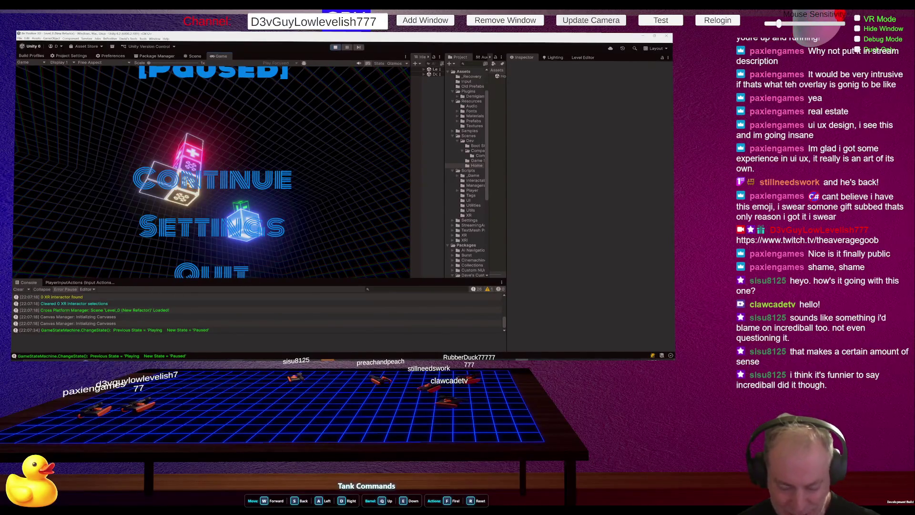
pyautogui.hotkey('alt', 'Tab')
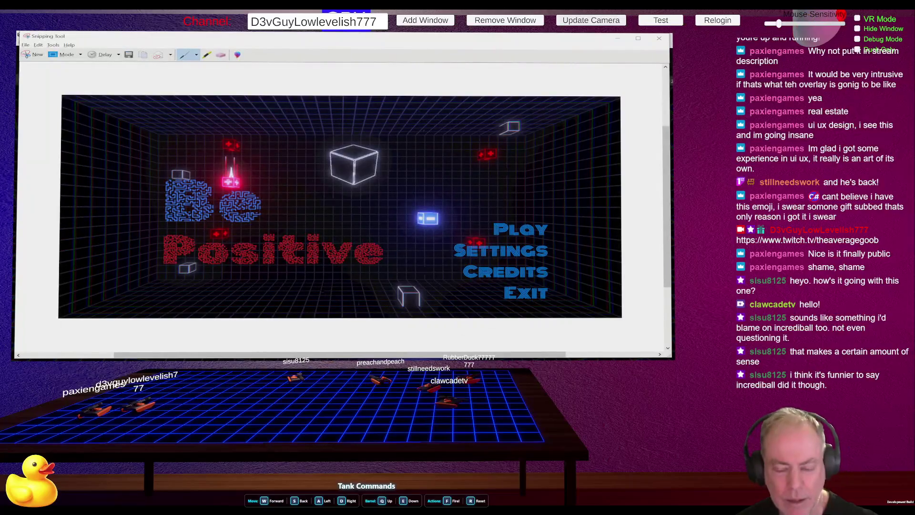
# Step: Resume the paused Level_0 game and snip the Game view showing the glowing dice cubes on the grid
pyautogui.hotkey('alt', 'Tab')
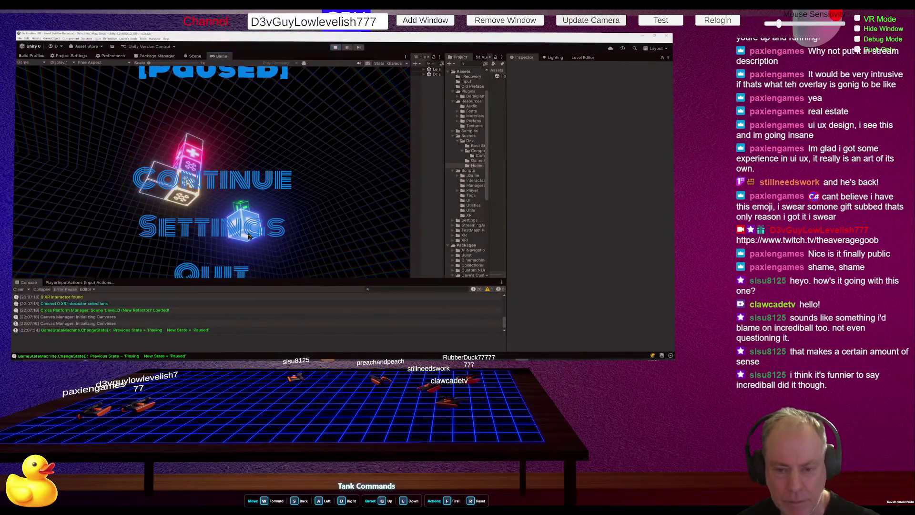
pyautogui.click(227, 189)
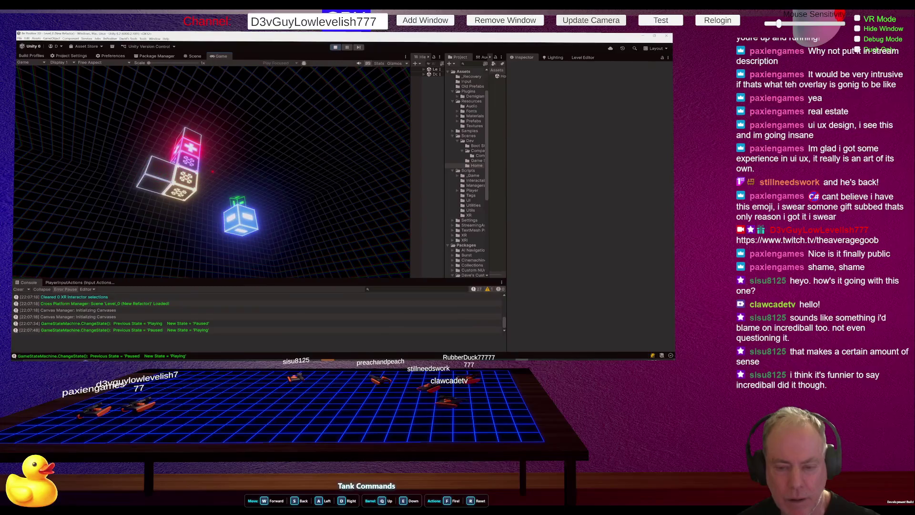
pyautogui.hotkey('alt', 'Tab')
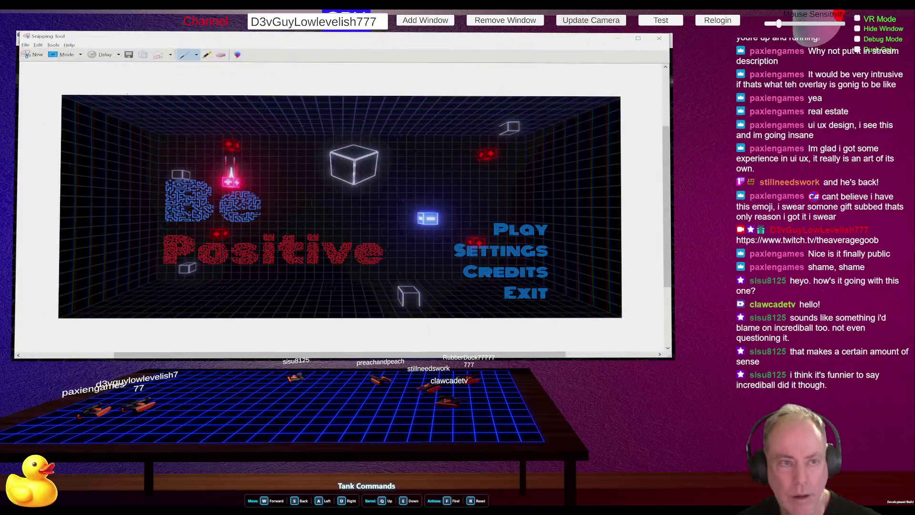
pyautogui.click(31, 53)
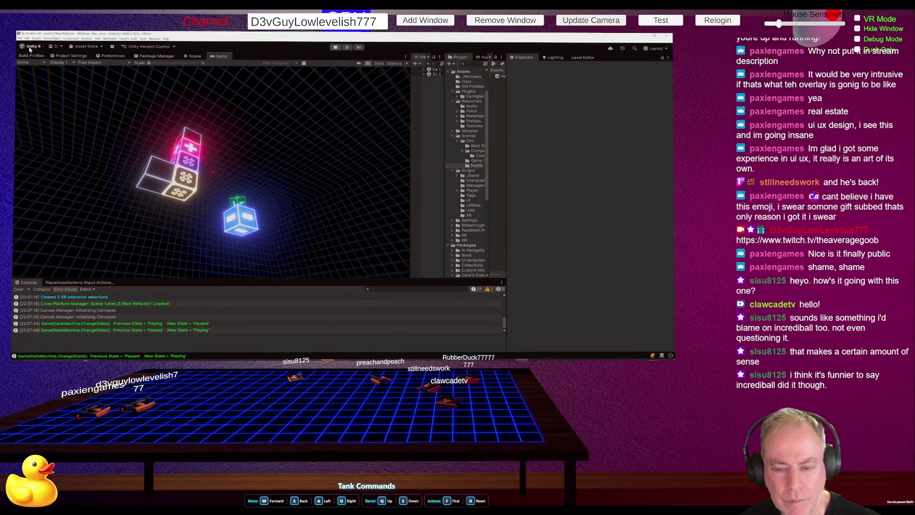
pyautogui.moveTo(88, 122); pyautogui.dragTo(329, 226)
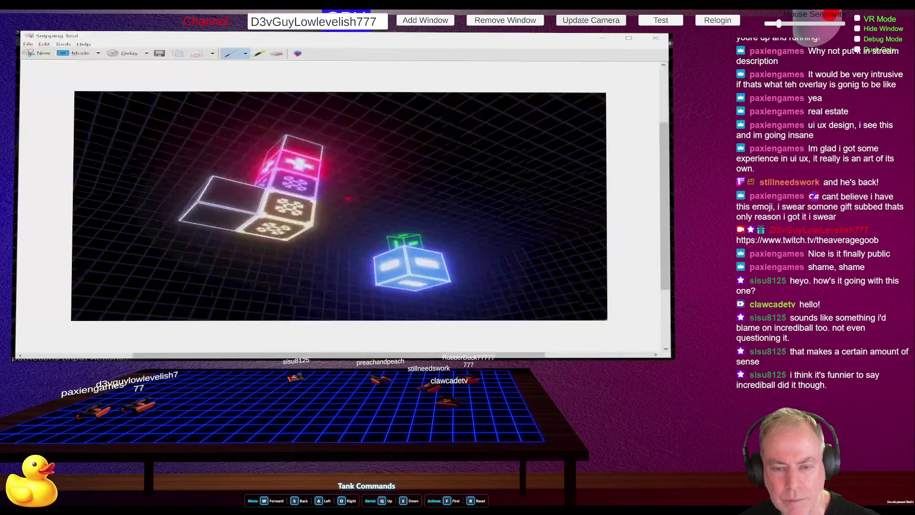
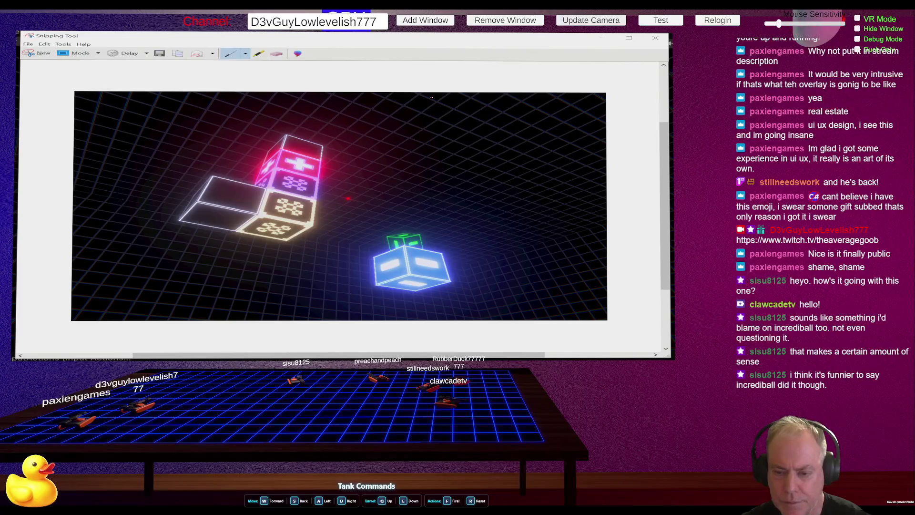
# Step: Switch from the Snipping Tool to ChatGPT's answer about Steam's image terms
pyautogui.hotkey('alt', 'Tab')
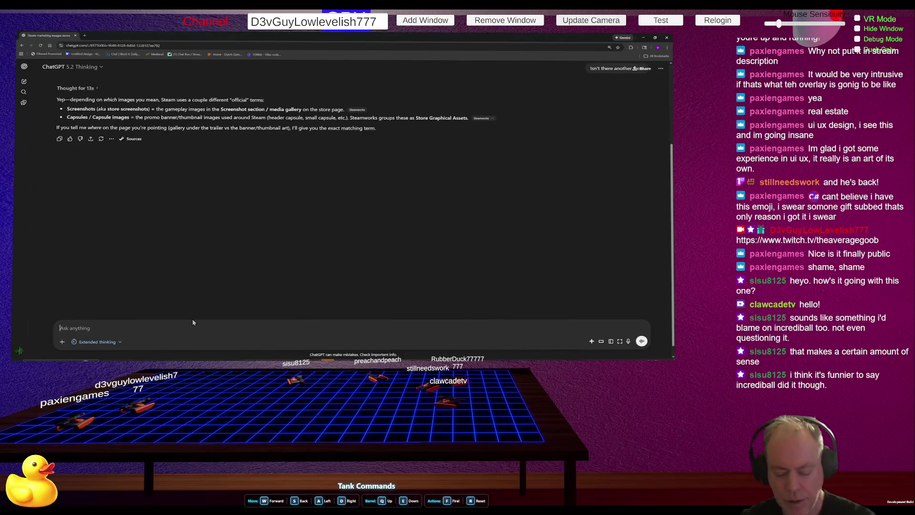
pyautogui.write('What')
pyautogui.press('BackSpace')
pyautogui.press('BackSpace')
pyautogui.press('BackSpace')
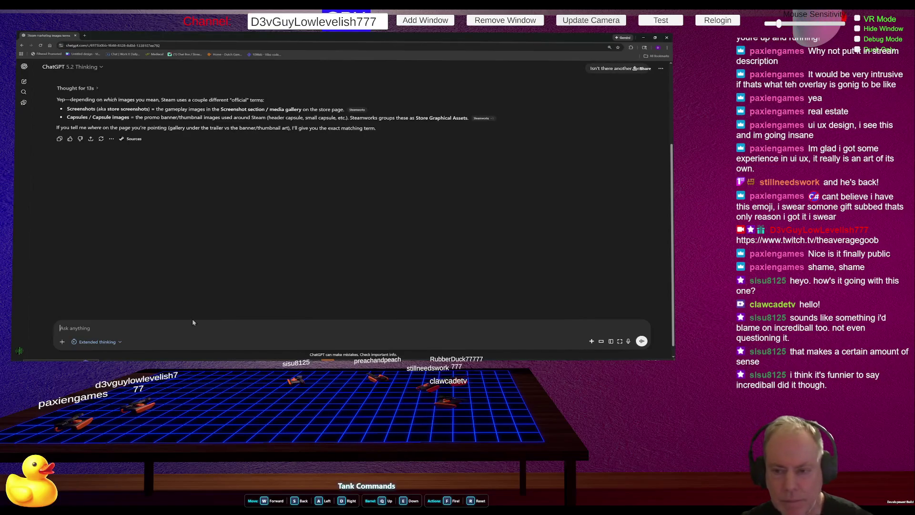
pyautogui.write('Wha')
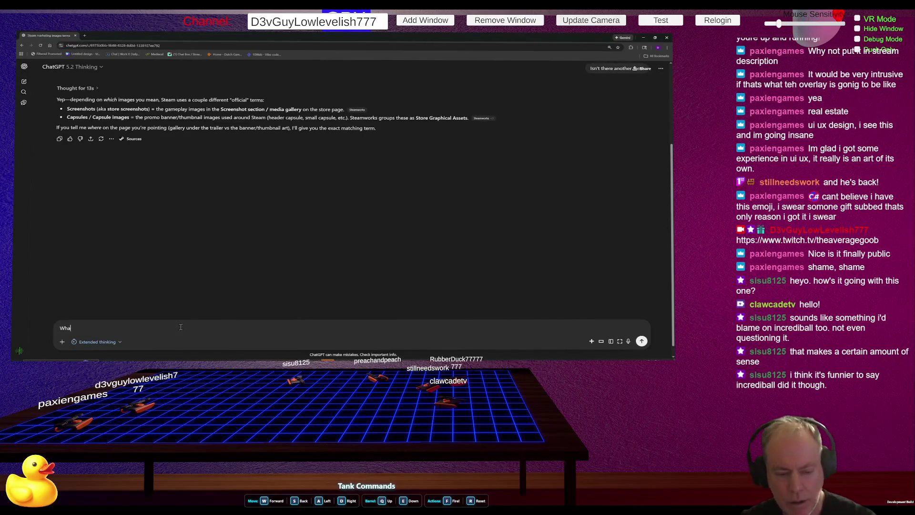
pyautogui.write('t size image should I')
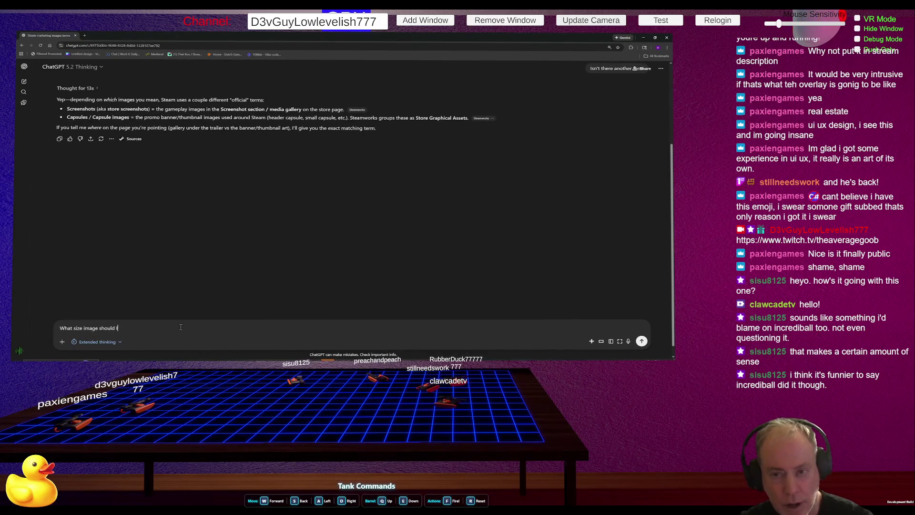
pyautogui.write(' use')
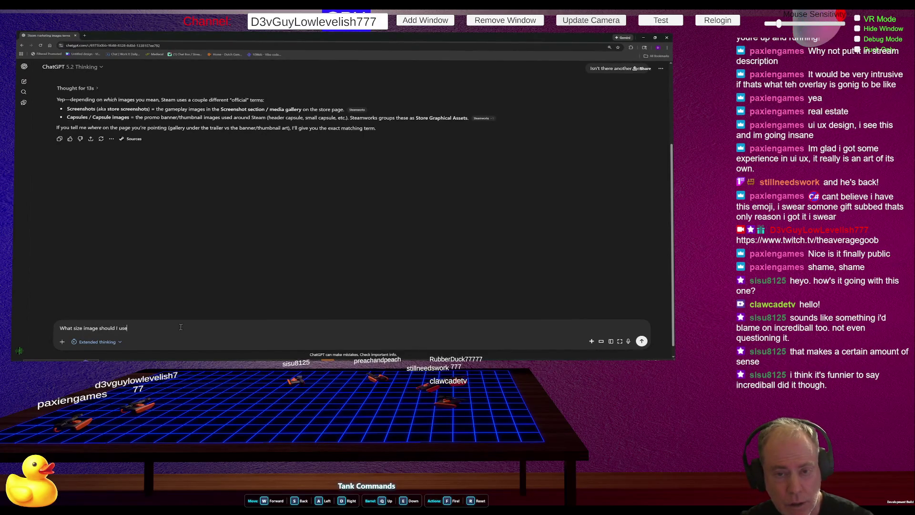
pyautogui.write('?')
# Step: Send ChatGPT the question 'What size image should I use?' to get Steam's image dimensions
pyautogui.press('Return')
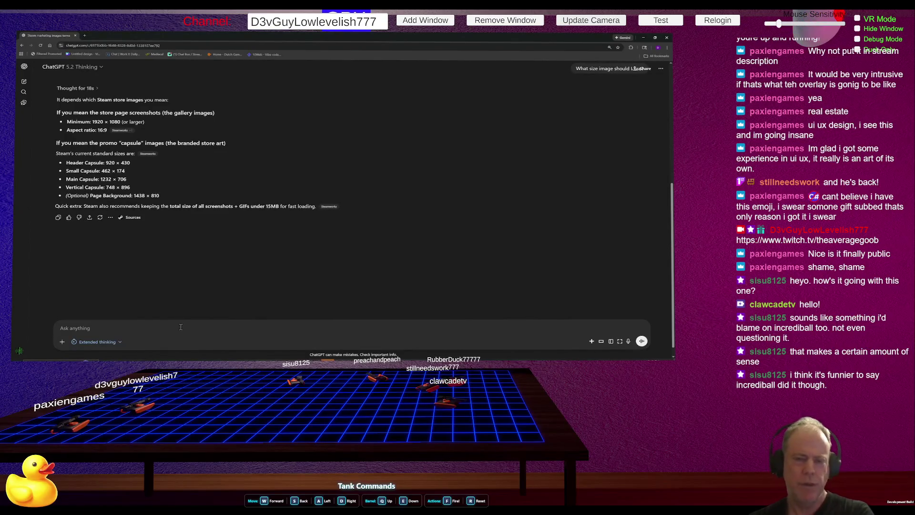
# Step: Focus the ChatGPT prompt box, then switch over to the I'M THE FIREWALL screenshot
pyautogui.click(180, 327)
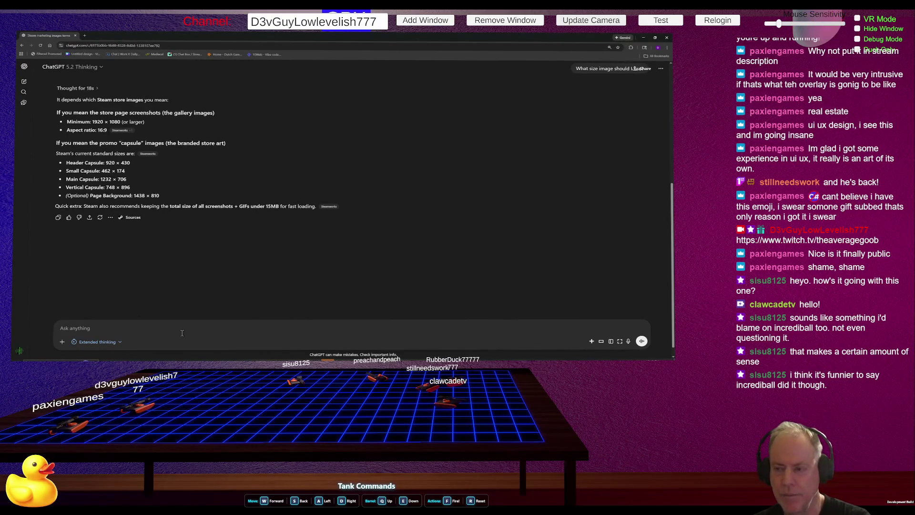
pyautogui.hotkey('alt', 'Tab')
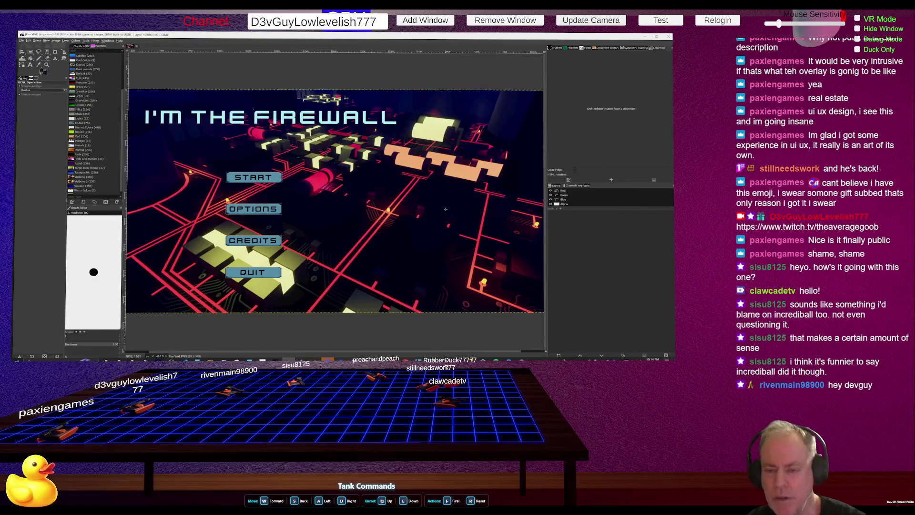
# Step: Return to ChatGPT's Steam size list with 1920×1080 screenshots and the 920×430 header capsule
pyautogui.hotkey('alt', 'Tab')
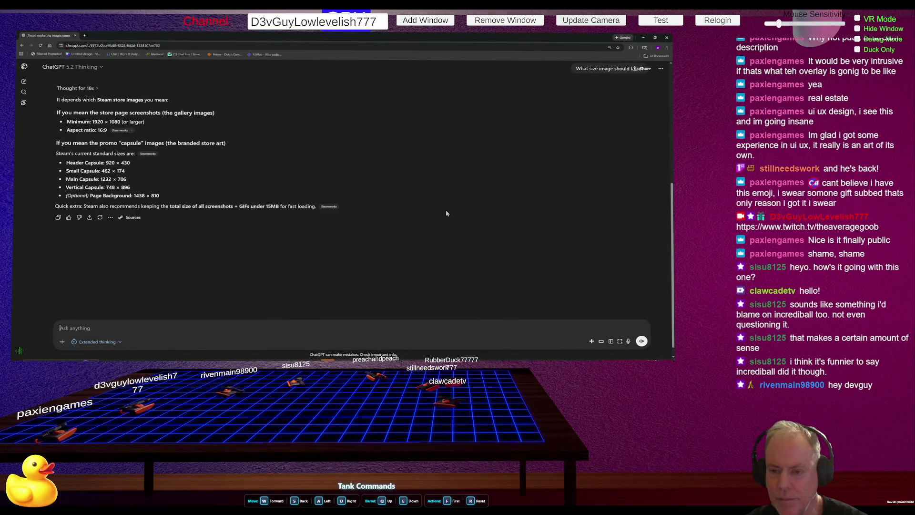
# Step: Restart the game in Unity to show the Be Positive title screen, then bring up Snipping Tool
pyautogui.hotkey('alt', 'Tab')
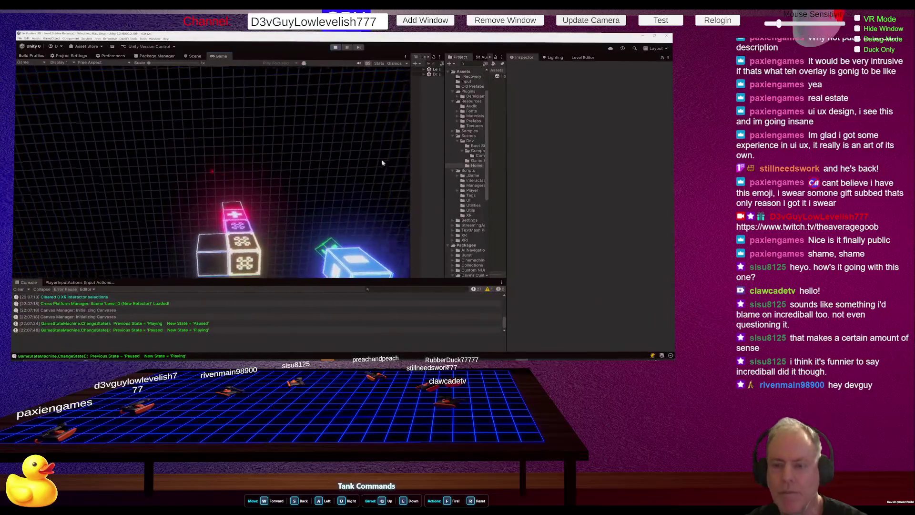
pyautogui.click(336, 47)
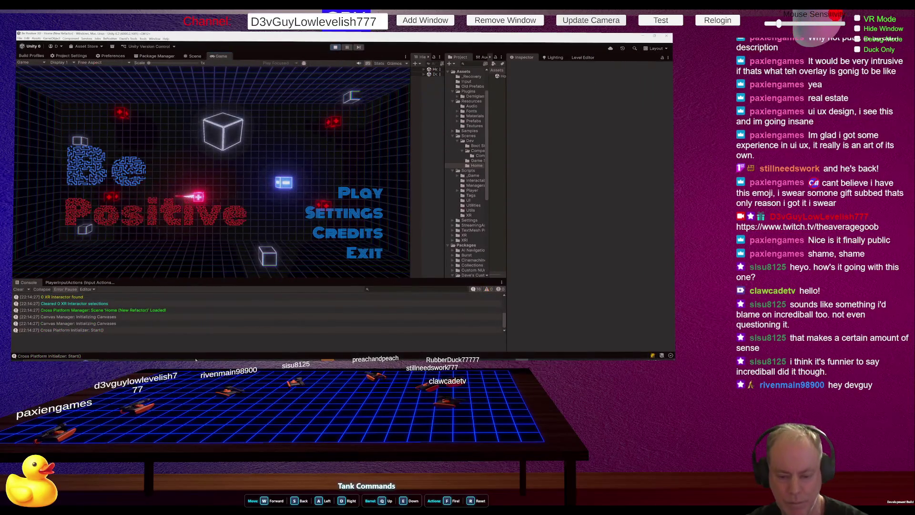
pyautogui.hotkey('alt', 'Tab')
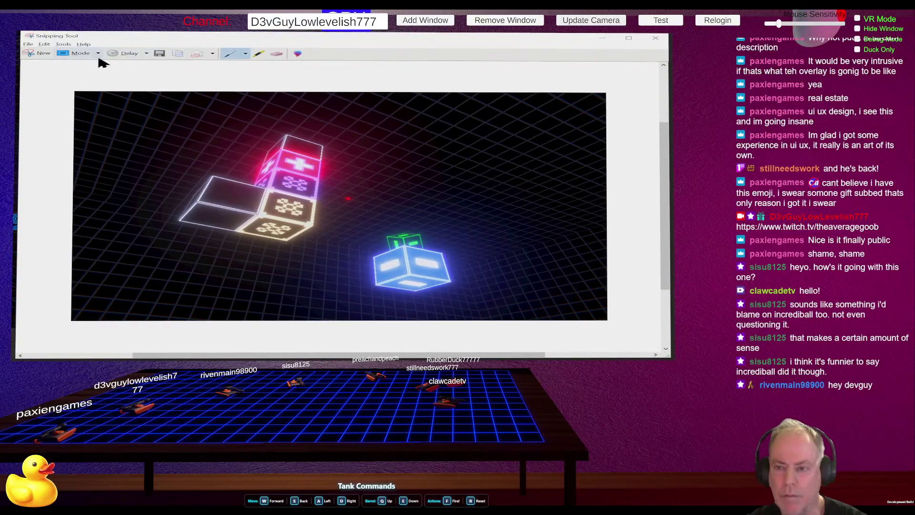
# Step: Snip the Be Positive title screen from the Unity game view and save the capture to a file
pyautogui.click(52, 56)
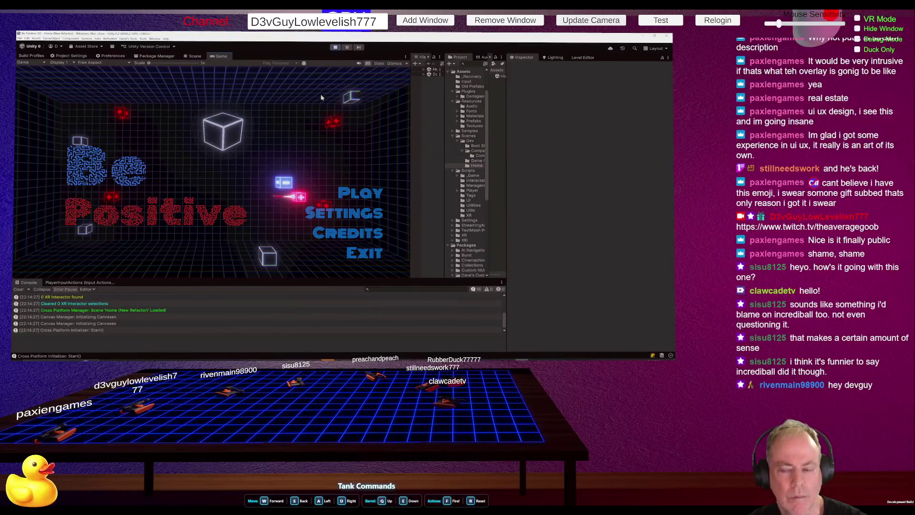
pyautogui.click(320, 93)
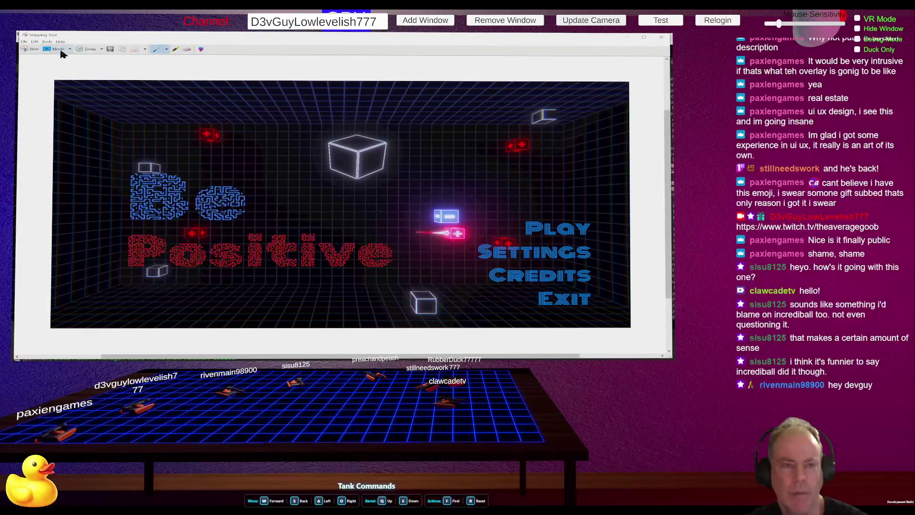
pyautogui.click(25, 42)
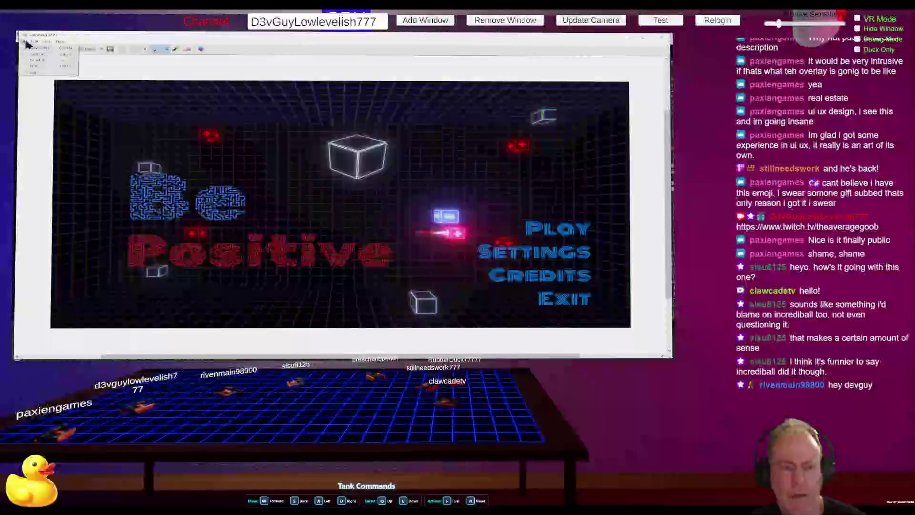
pyautogui.click(40, 56)
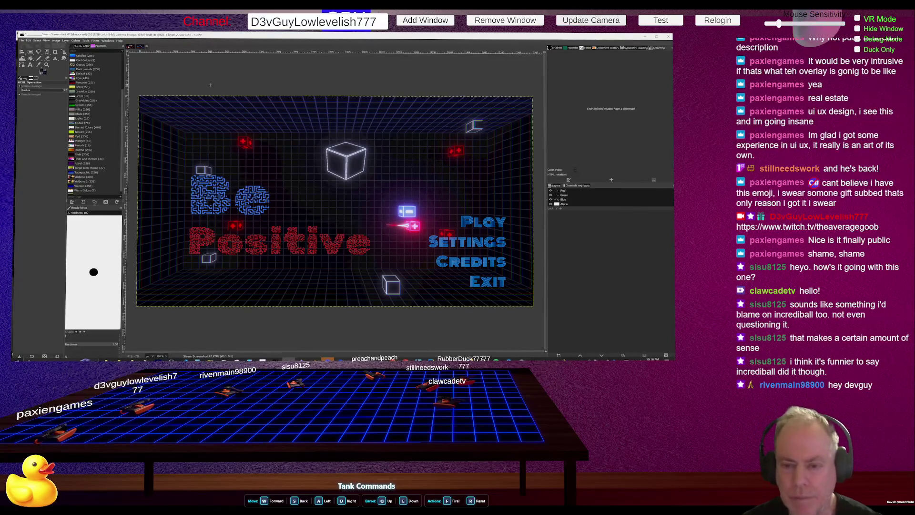
# Step: Check the Steam size list in ChatGPT, then browse GIMP's image commands without scaling yet
pyautogui.hotkey('alt', 'Tab')
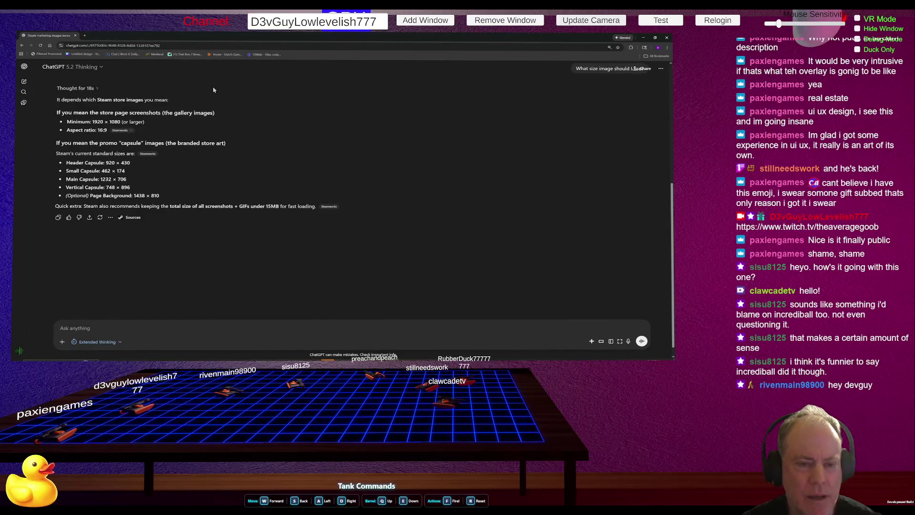
pyautogui.hotkey('alt', 'Tab')
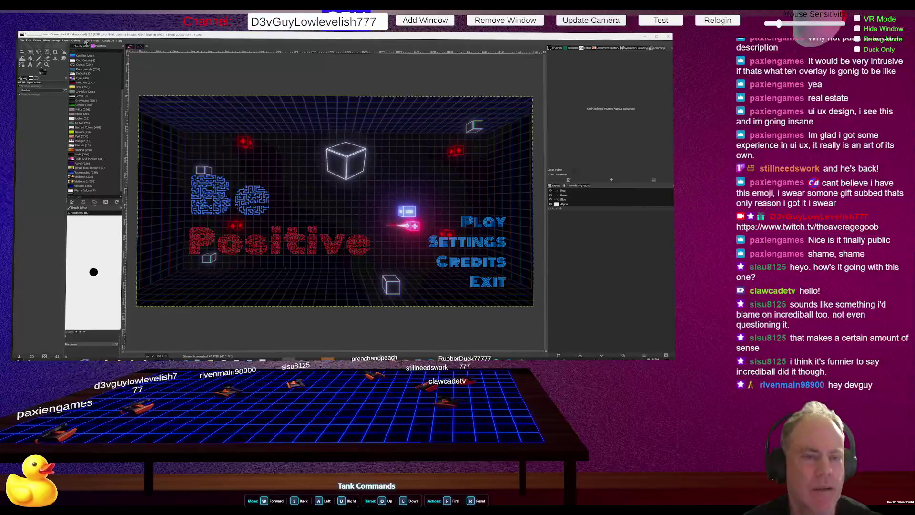
pyautogui.click(65, 42)
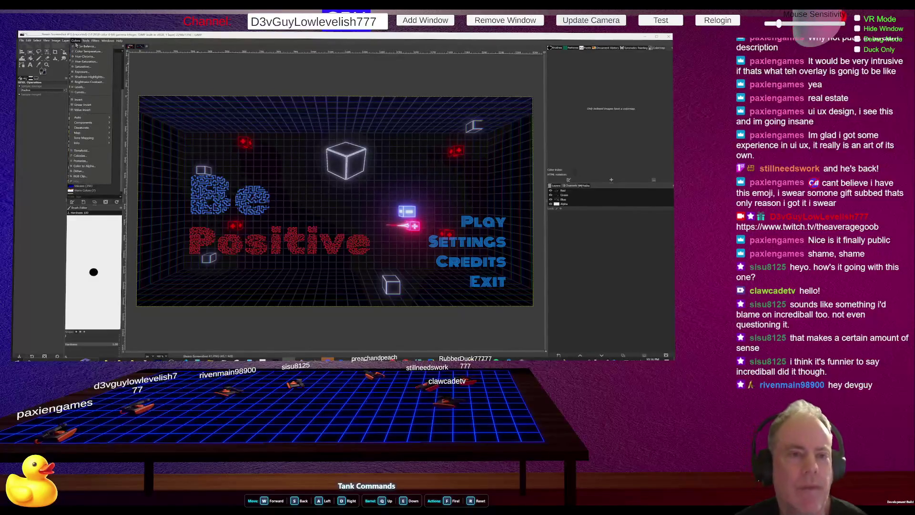
pyautogui.moveTo(57, 42)
pyautogui.moveTo(73, 74)
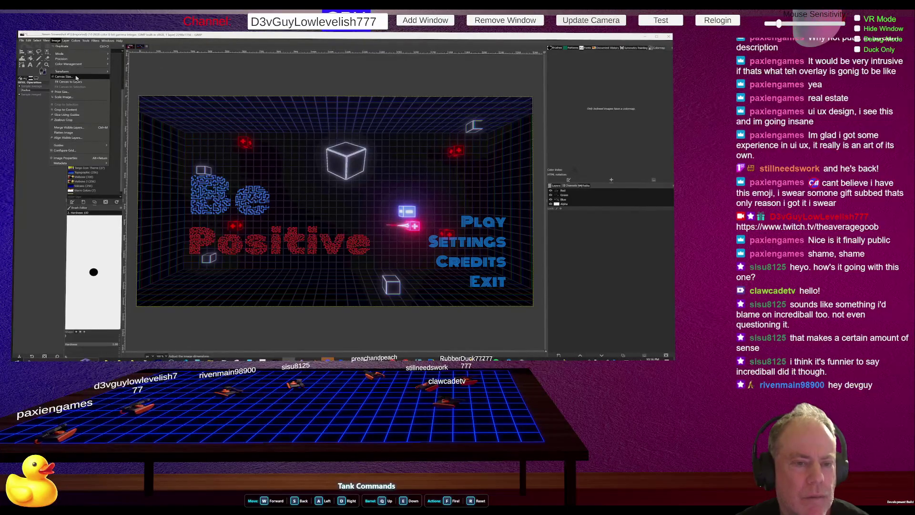
pyautogui.click(71, 97)
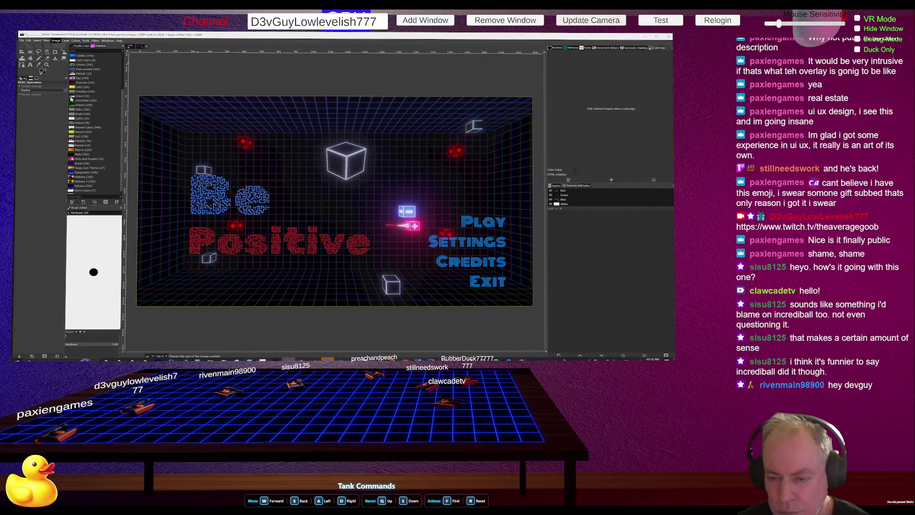
# Step: Recheck the Steam sizes and apply a new canvas size, leaving a transparent bottom strip
pyautogui.hotkey('alt', 'Tab')
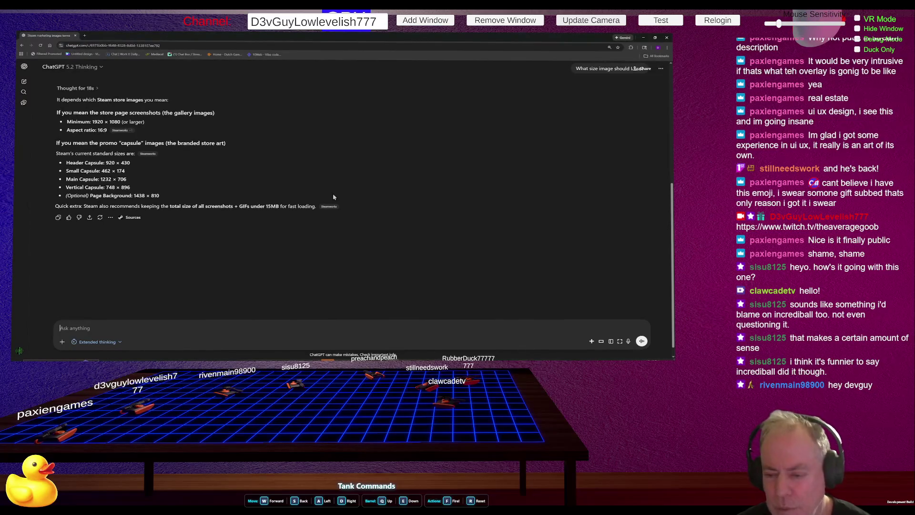
pyautogui.hotkey('alt', 'Tab')
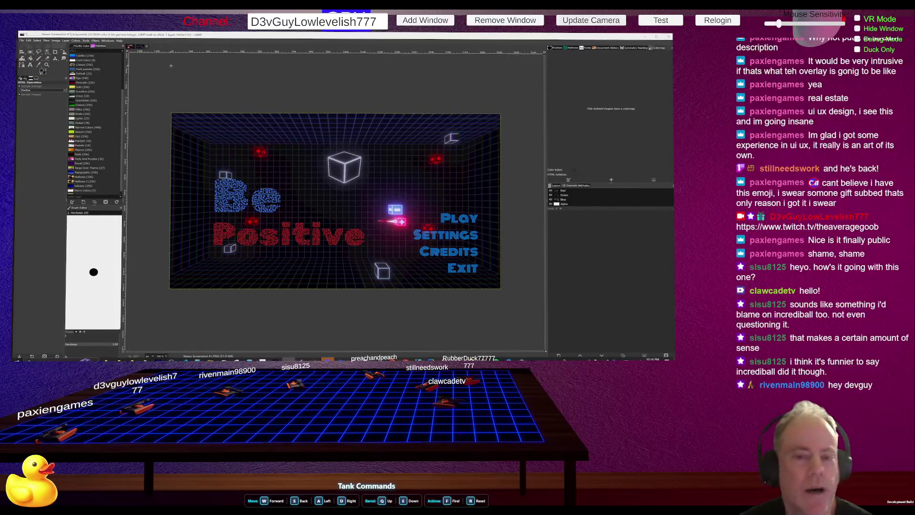
pyautogui.click(57, 41)
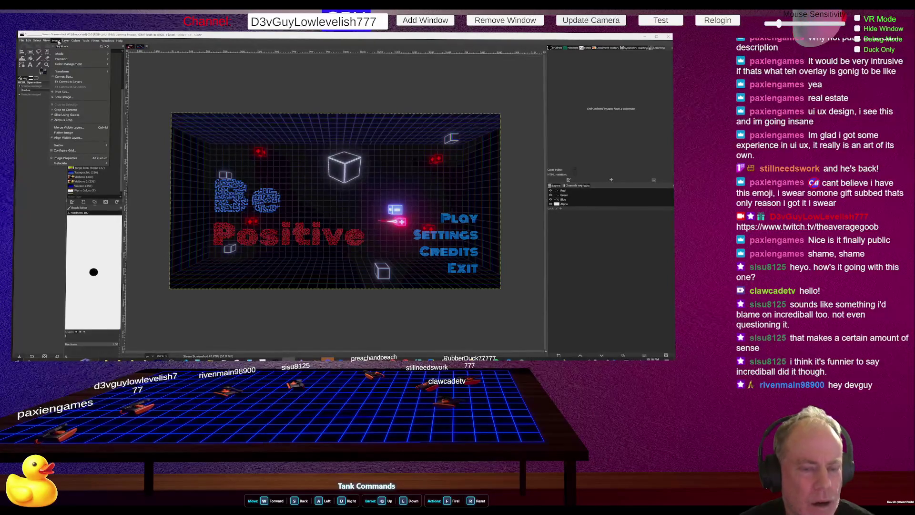
pyautogui.click(73, 77)
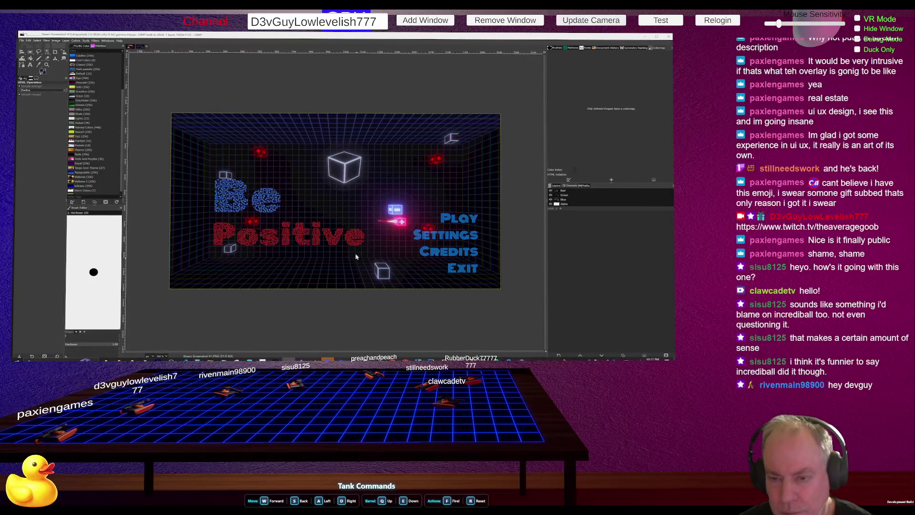
pyautogui.hotkey('ctrl', 'z')
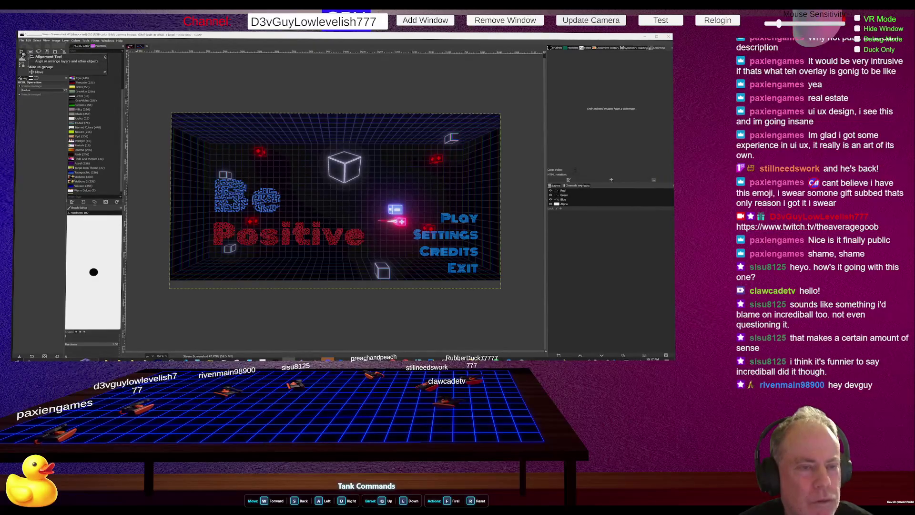
# Step: Pick the Move tool and nudge the title-screen layer about 2 px to the left
pyautogui.click(22, 53)
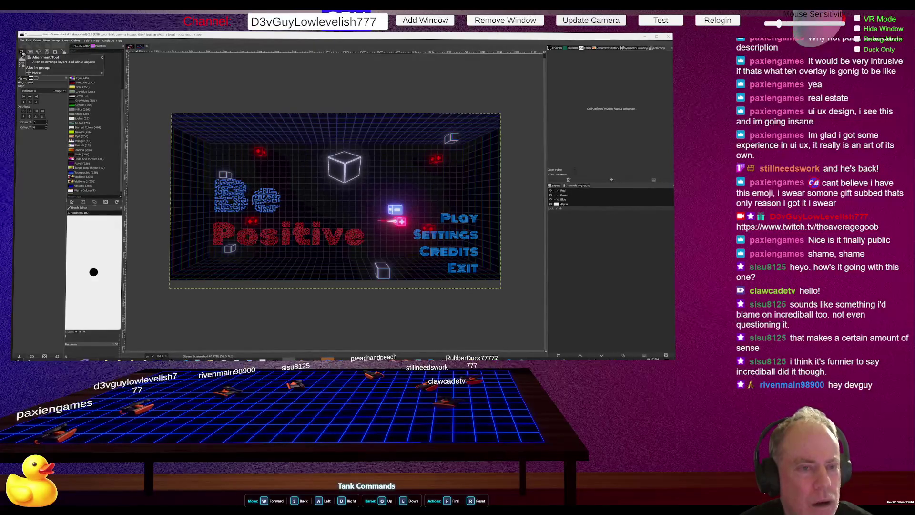
pyautogui.click(21, 53)
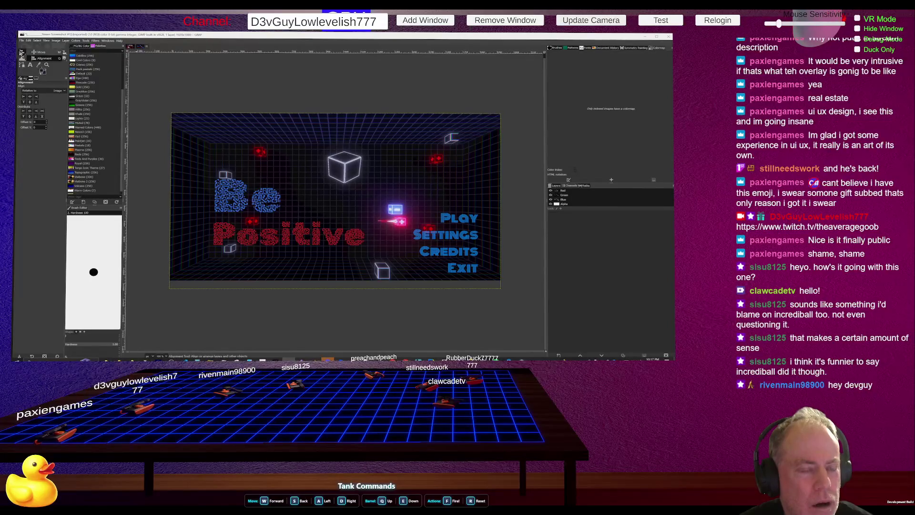
pyautogui.click(40, 52)
pyautogui.click(310, 193)
pyautogui.moveTo(310, 197)
pyautogui.mouseDown()
pyautogui.moveTo(310, 210)
pyautogui.moveTo(301, 191)
pyautogui.moveTo(308, 182)
pyautogui.moveTo(295, 183)
pyautogui.moveTo(301, 152)
pyautogui.moveTo(303, 224)
pyautogui.moveTo(324, 164)
pyautogui.moveTo(307, 110)
pyautogui.moveTo(307, 185)
pyautogui.mouseUp()
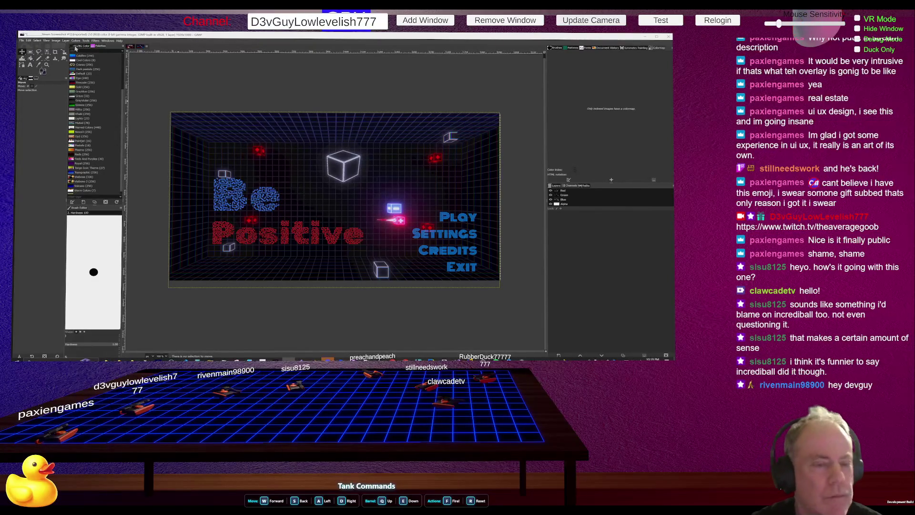
pyautogui.moveTo(241, 149)
pyautogui.mouseDown()
pyautogui.moveTo(250, 173)
pyautogui.moveTo(239, 135)
pyautogui.mouseUp()
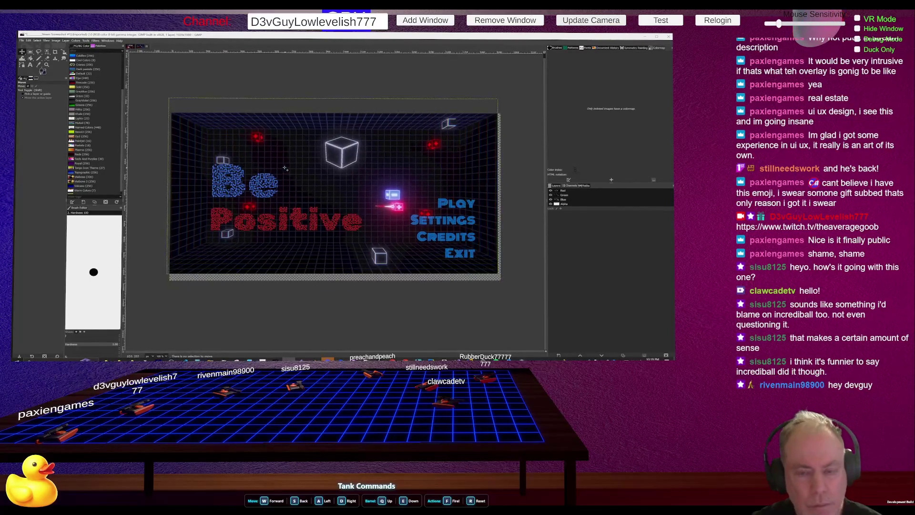
pyautogui.hotkey('ctrl', 'z')
pyautogui.moveTo(289, 166)
pyautogui.mouseDown()
pyautogui.moveTo(289, 177)
pyautogui.moveTo(286, 147)
pyautogui.moveTo(288, 167)
pyautogui.moveTo(362, 167)
pyautogui.mouseUp()
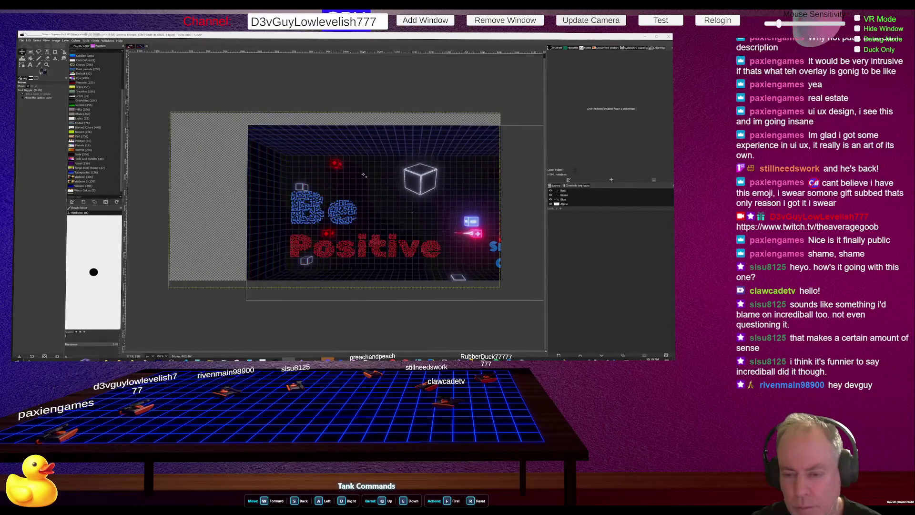
pyautogui.hotkey('ctrl', 'z')
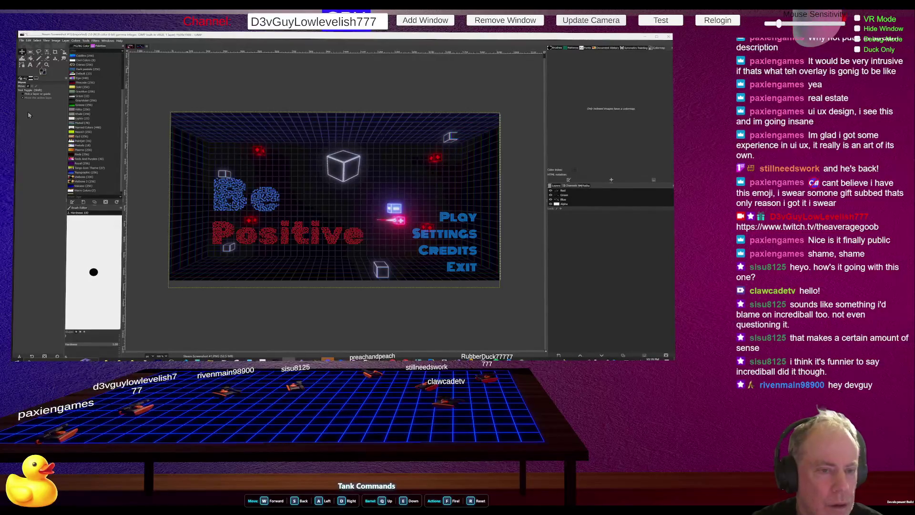
# Step: Try dragging the layer with the Move tool in Path mode, undo it, and open ChatGPT's advice
pyautogui.click(35, 86)
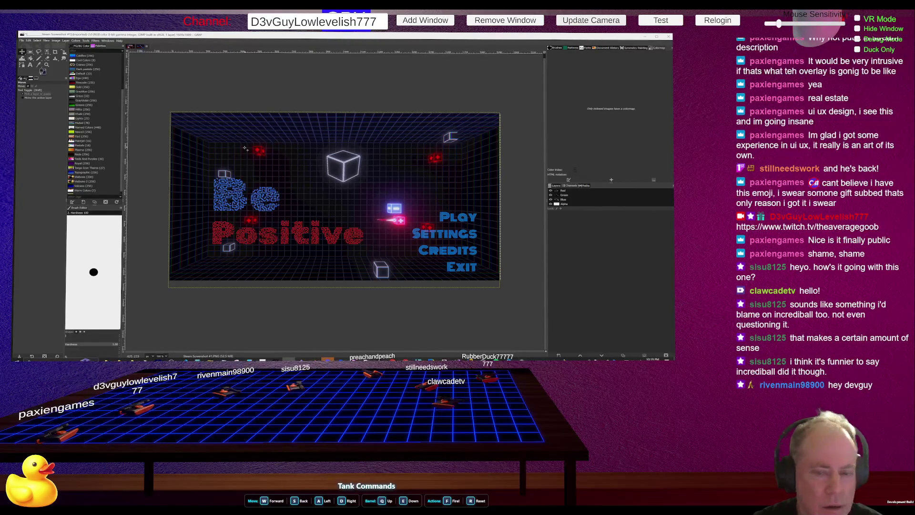
pyautogui.moveTo(235, 186); pyautogui.dragTo(217, 183)
pyautogui.hotkey('ctrl', 'z')
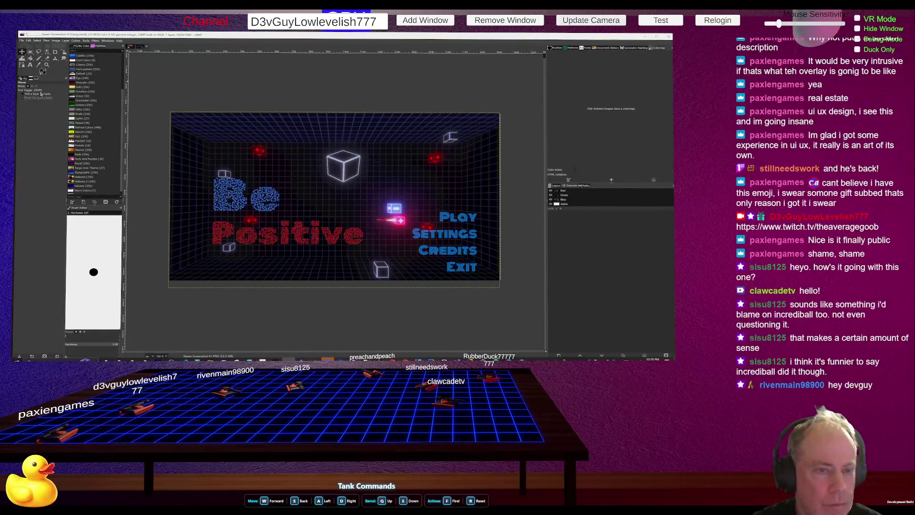
pyautogui.hotkey('alt', 'Tab')
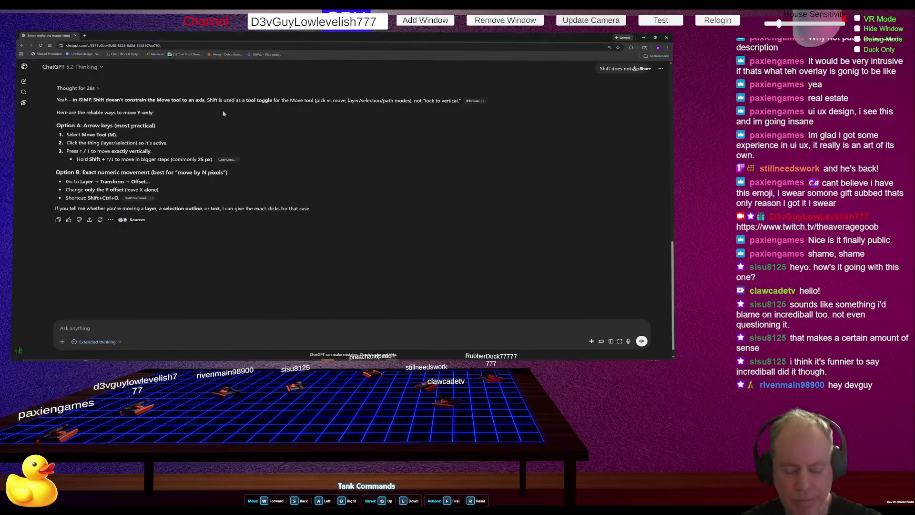
# Step: Return to the Be Positive image in GIMP after reading the arrow-key and Layer > Transform > Offset tips
pyautogui.hotkey('alt', 'Tab')
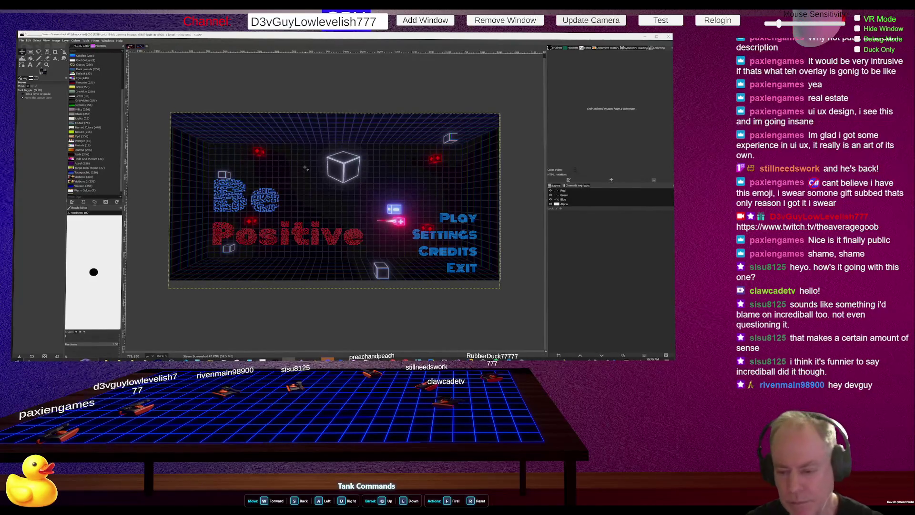
# Step: Nudge the title-screen layer a few pixels up and right, zooming in to refine it
pyautogui.moveTo(306, 168); pyautogui.dragTo(305, 163)
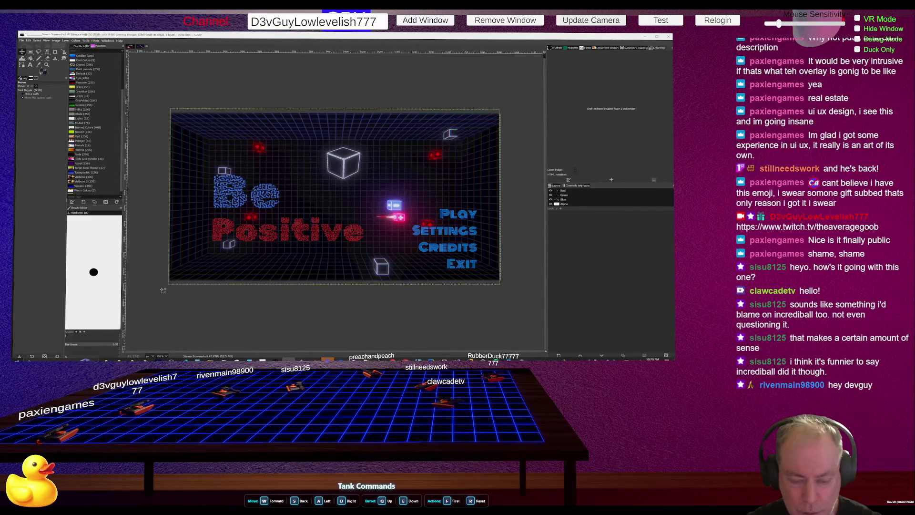
pyautogui.scroll(3, 162, 288)
pyautogui.moveTo(281, 201); pyautogui.dragTo(285, 198)
pyautogui.keyDown('ctrl'); pyautogui.scroll(12, 285, 199); pyautogui.keyUp('ctrl')
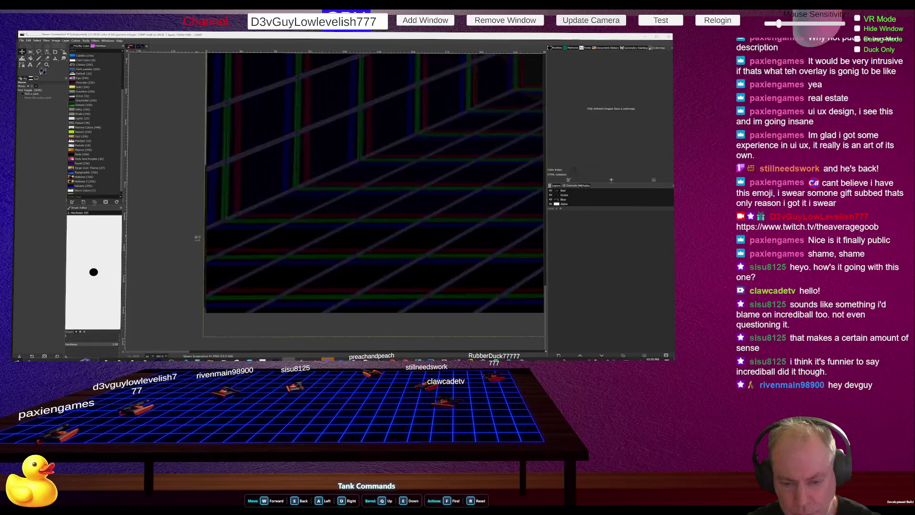
pyautogui.keyDown('ctrl'); pyautogui.scroll(2, 173, 242); pyautogui.keyUp('ctrl')
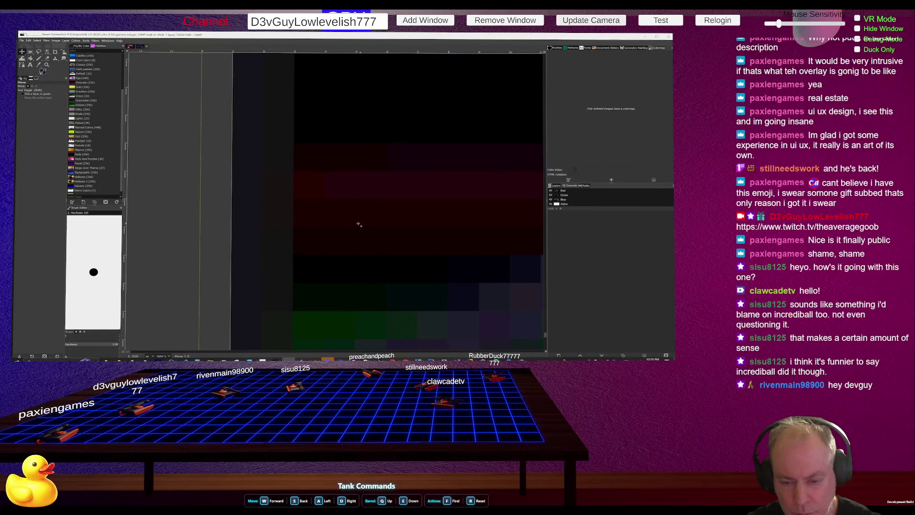
pyautogui.keyDown('ctrl'); pyautogui.scroll(-8, 339, 223); pyautogui.keyUp('ctrl')
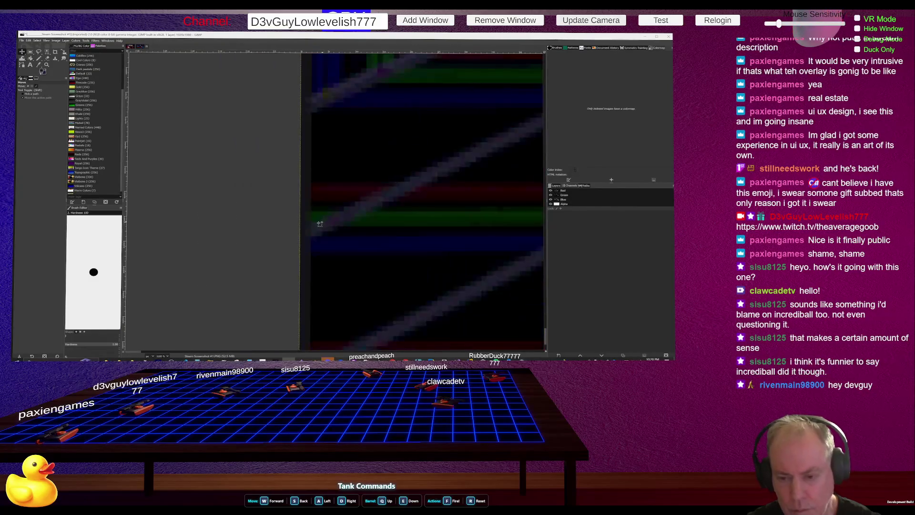
pyautogui.keyDown('ctrl'); pyautogui.scroll(-4, 239, 192); pyautogui.keyUp('ctrl')
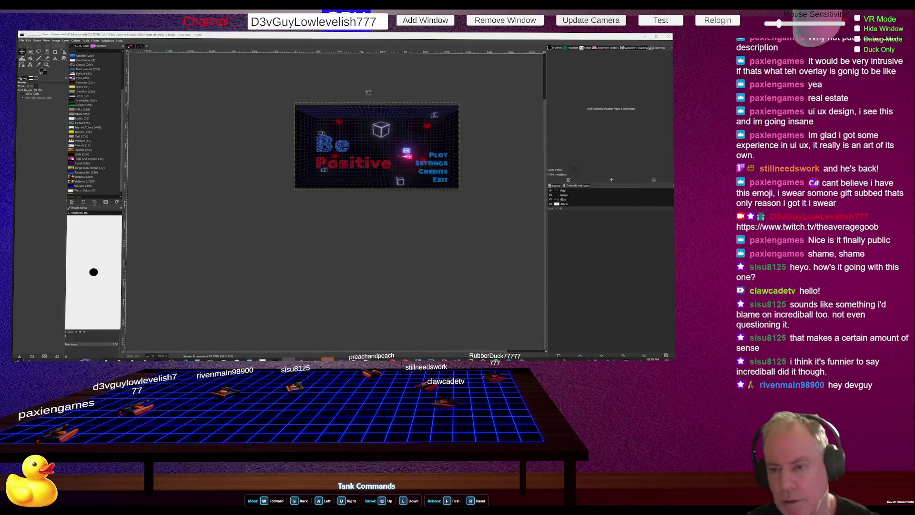
pyautogui.keyDown('ctrl'); pyautogui.scroll(4, 503, 117); pyautogui.keyUp('ctrl')
pyautogui.keyDown('ctrl'); pyautogui.scroll(-2, 405, 157); pyautogui.keyUp('ctrl')
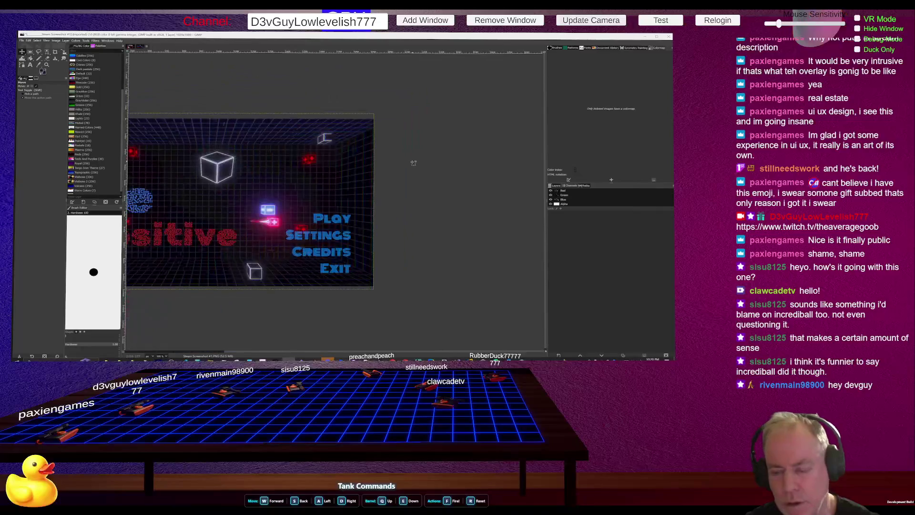
pyautogui.keyDown('ctrl'); pyautogui.scroll(-1, 405, 158); pyautogui.keyUp('ctrl')
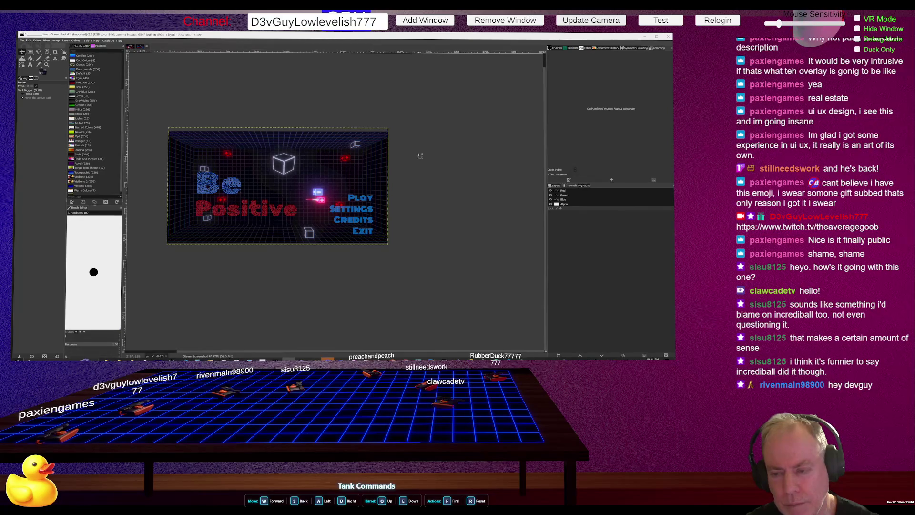
pyautogui.keyDown('ctrl'); pyautogui.scroll(5, 386, 188); pyautogui.keyUp('ctrl')
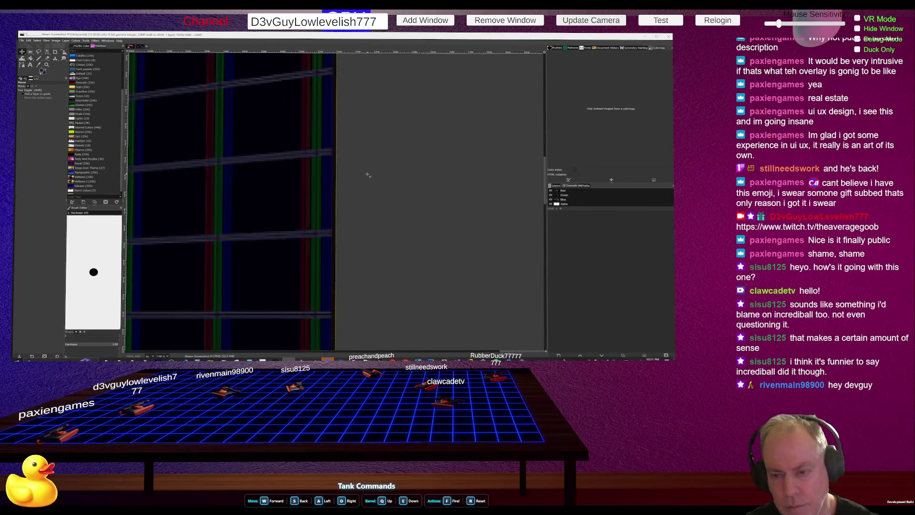
pyautogui.keyDown('ctrl'); pyautogui.scroll(-6, 246, 157); pyautogui.keyUp('ctrl')
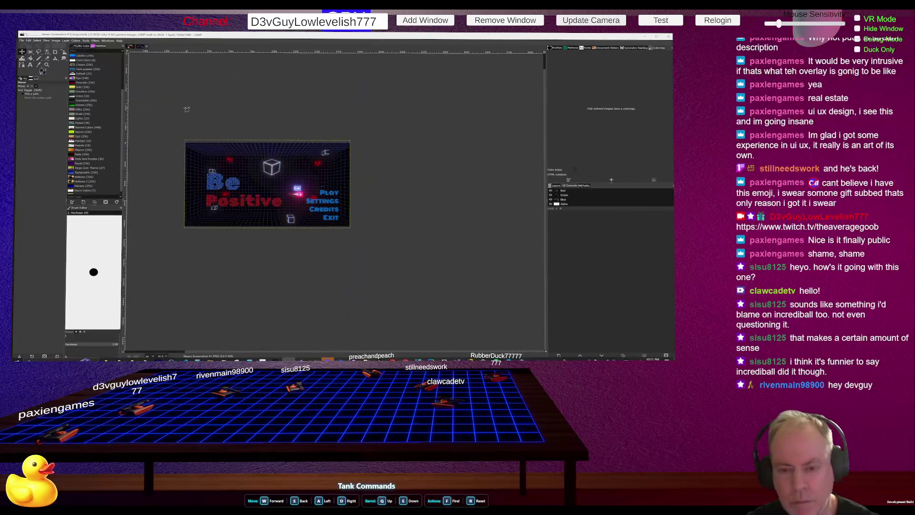
pyautogui.keyDown('ctrl'); pyautogui.scroll(1, 193, 112); pyautogui.keyUp('ctrl')
pyautogui.keyDown('ctrl'); pyautogui.scroll(-1, 232, 172); pyautogui.keyUp('ctrl')
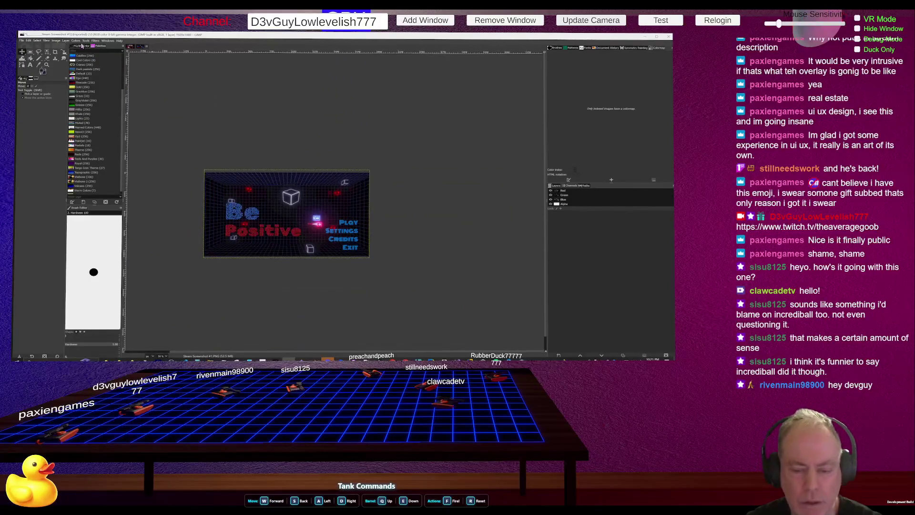
pyautogui.click(56, 41)
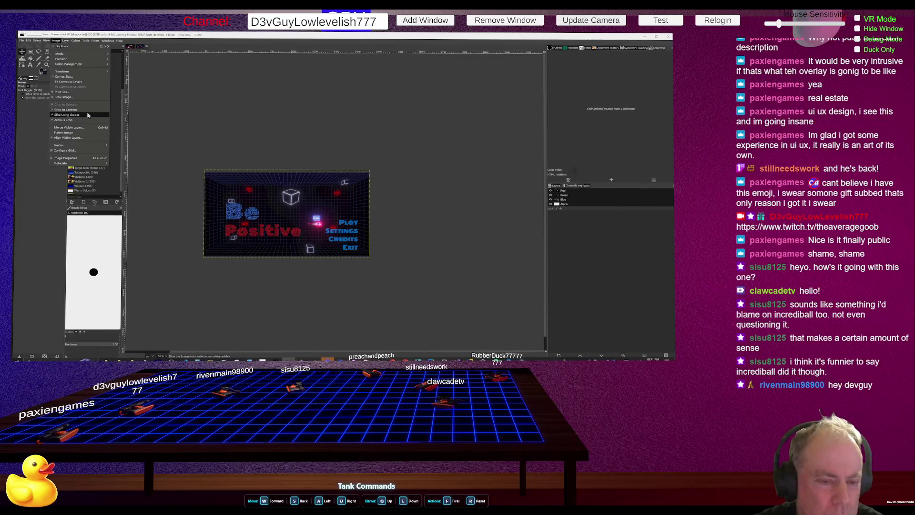
# Step: Apply Image > Crop to Content to trim the empty borders off the title-screen image
pyautogui.moveTo(66, 42)
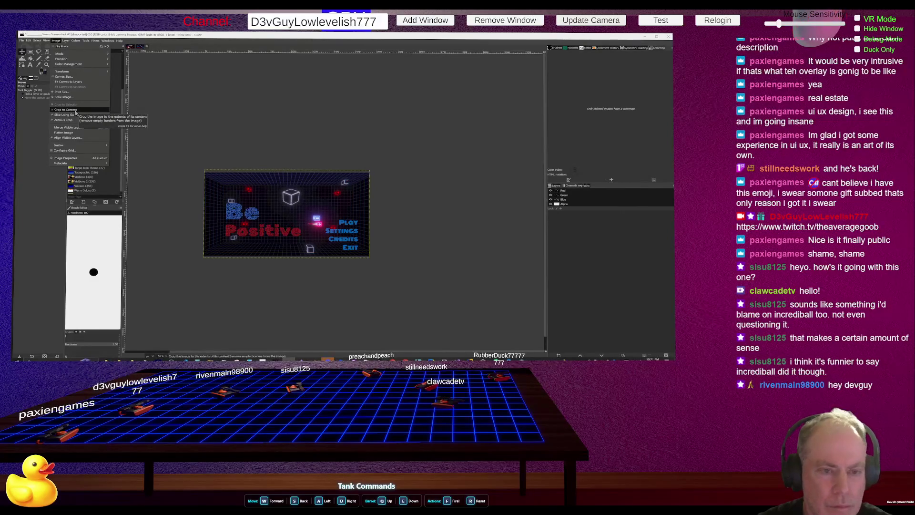
pyautogui.click(75, 111)
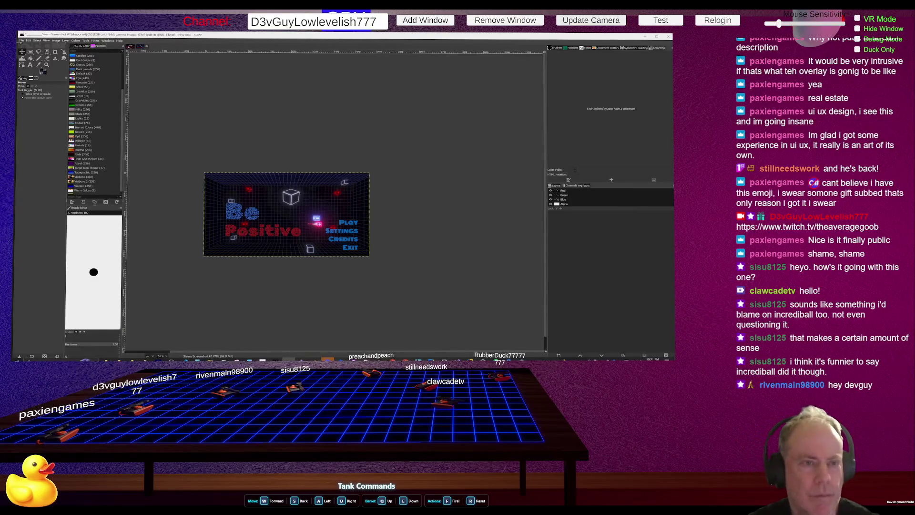
# Step: Overwrite the original screenshot PNG with the cropped Be Positive image
pyautogui.click(21, 41)
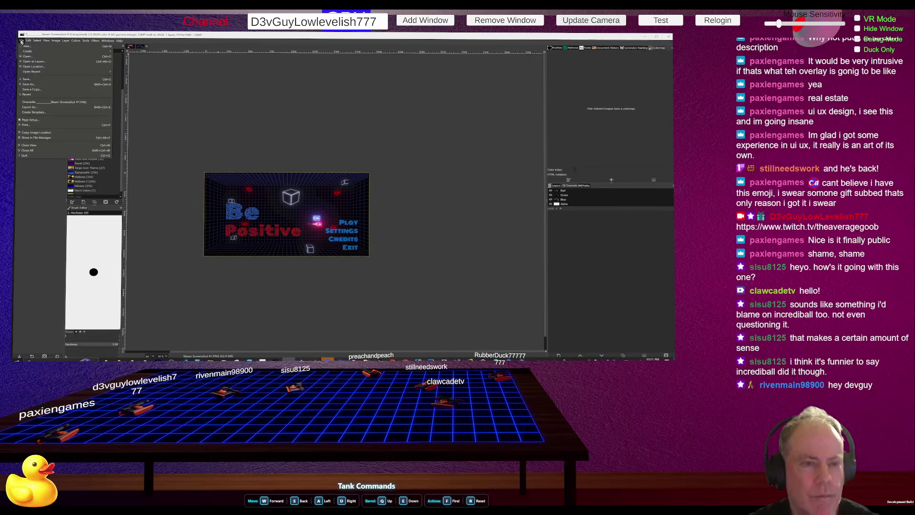
pyautogui.click(42, 85)
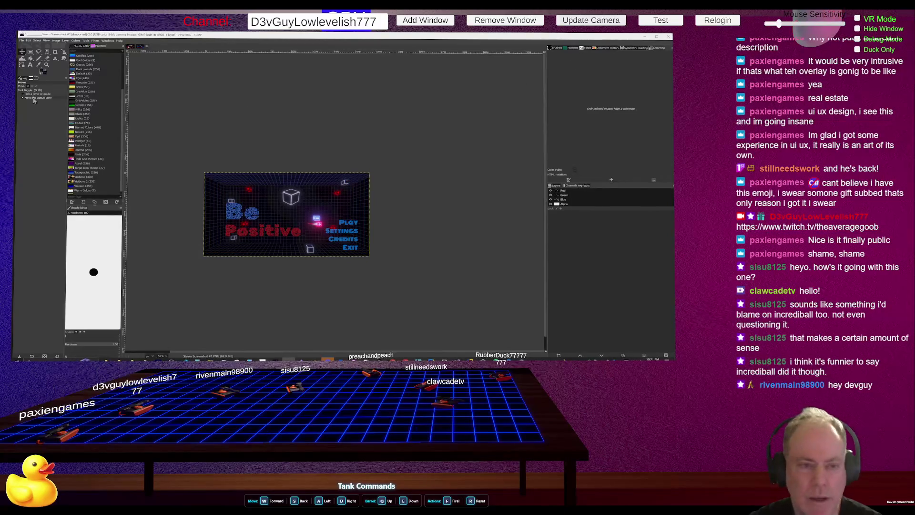
pyautogui.click(21, 41)
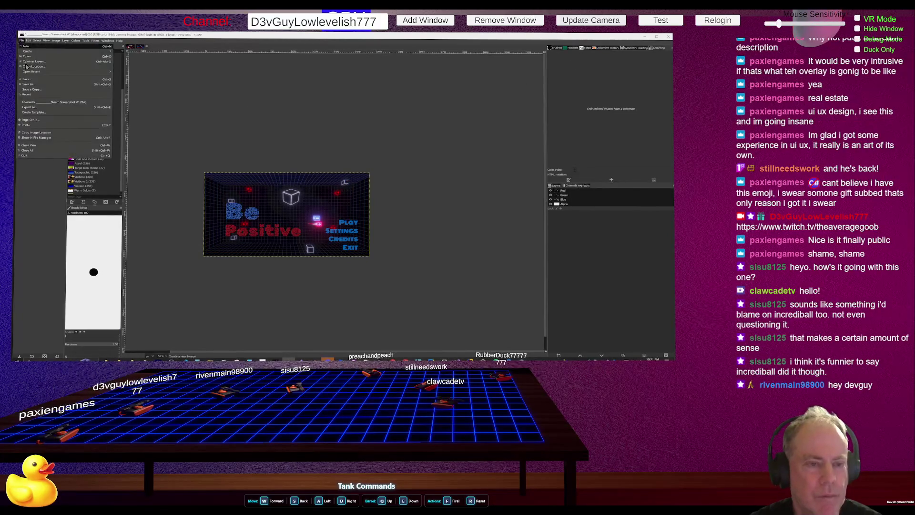
pyautogui.click(39, 101)
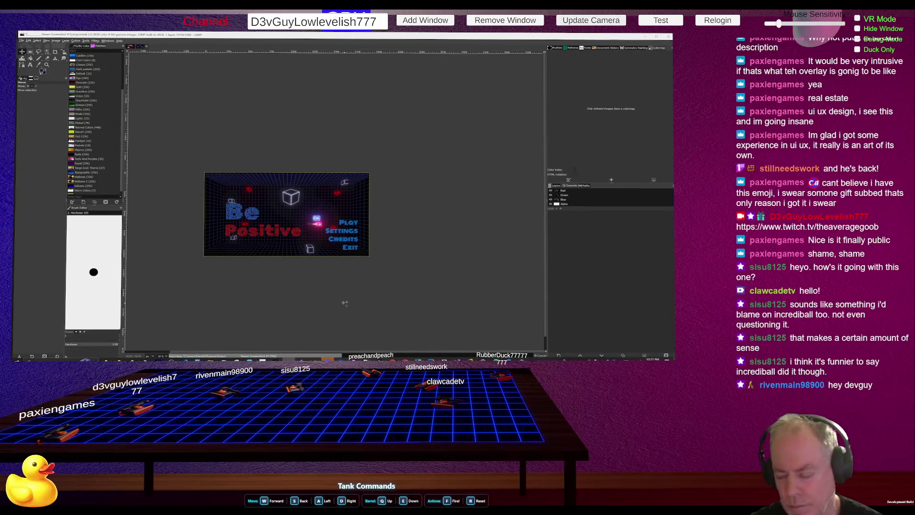
pyautogui.hotkey('alt', 'Tab')
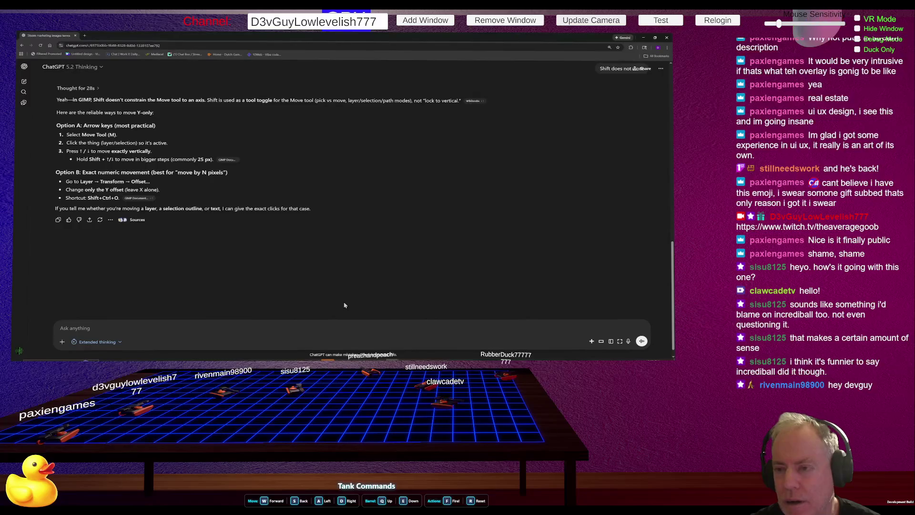
pyautogui.hotkey('alt', 'Tab')
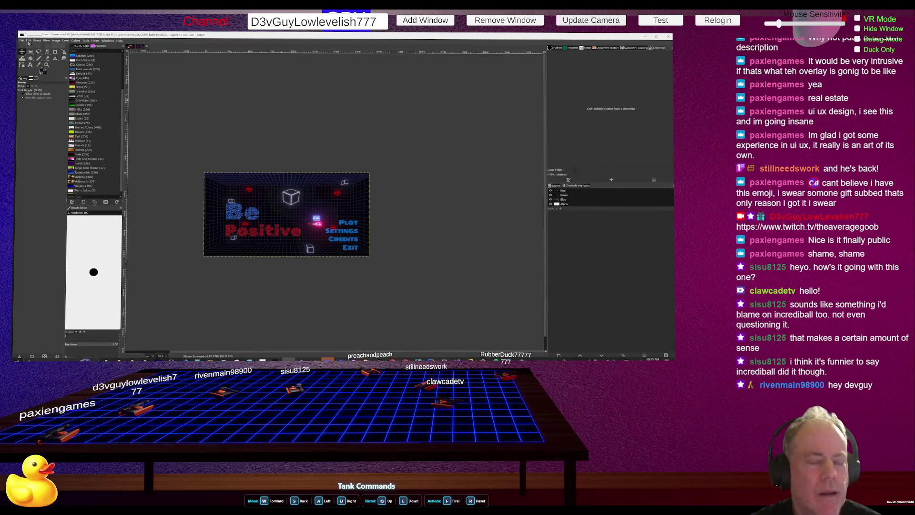
pyautogui.click(55, 41)
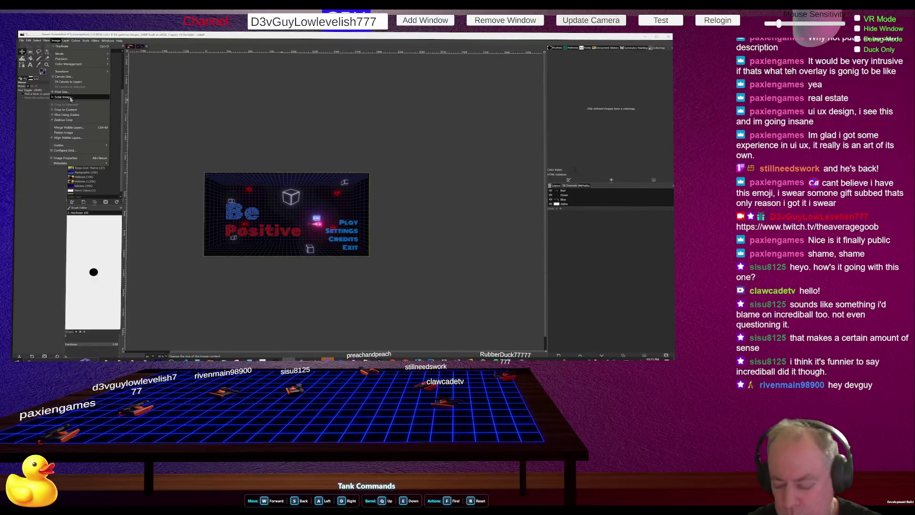
pyautogui.press('Escape')
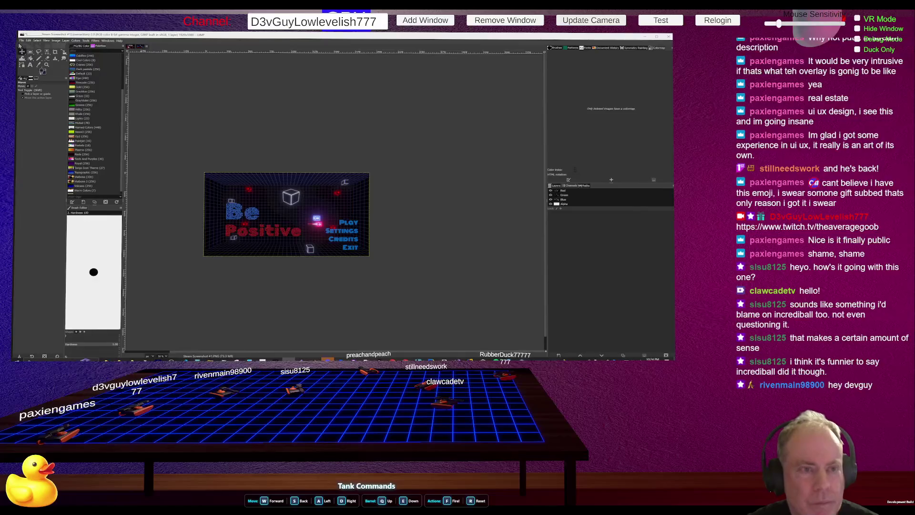
pyautogui.click(21, 41)
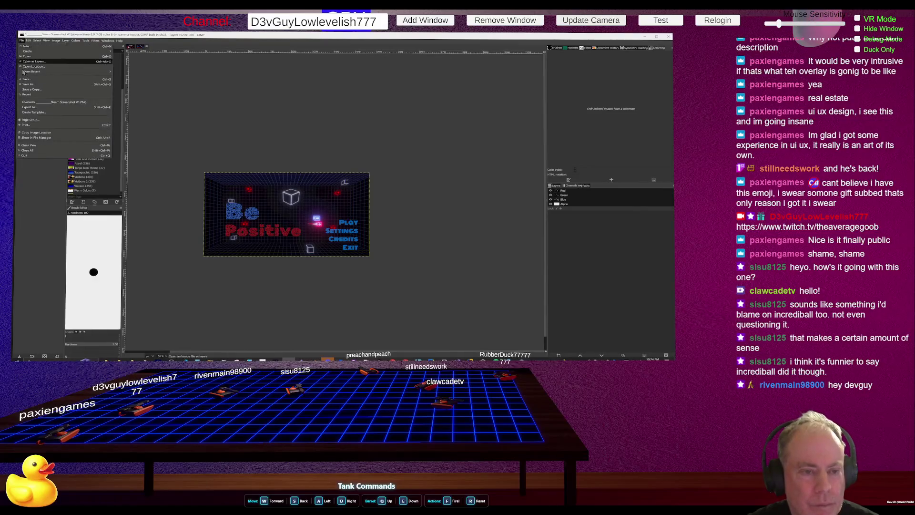
# Step: Open the Steam Screenshot #1 PNG from Pictures > Snips in GIMP
pyautogui.click(65, 107)
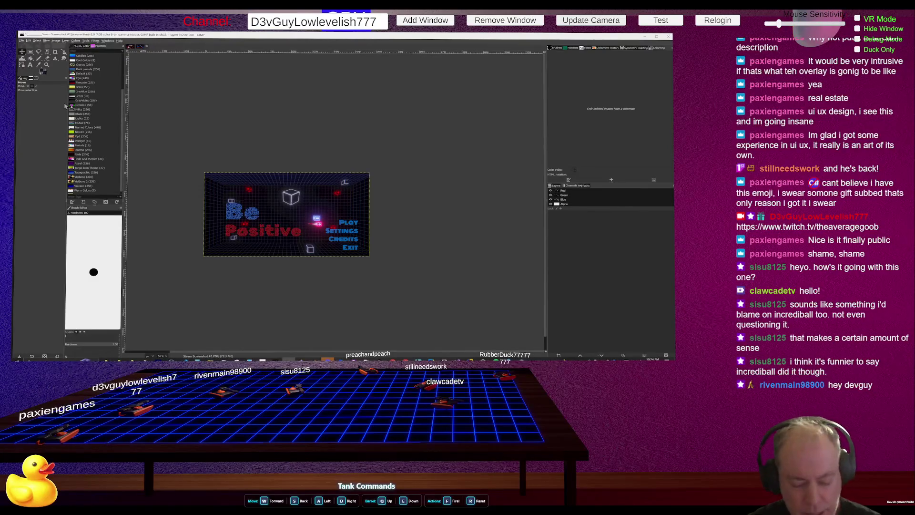
pyautogui.hotkey('ctrl', 'o')
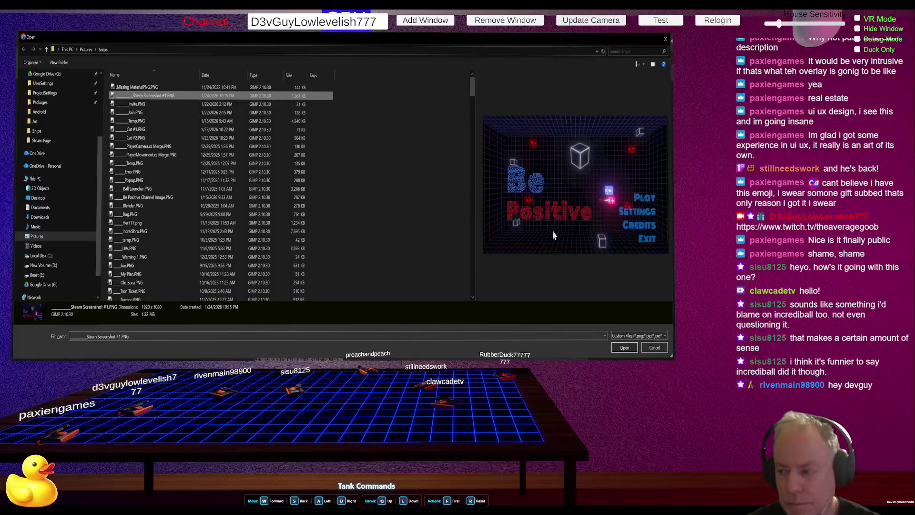
pyautogui.click(626, 352)
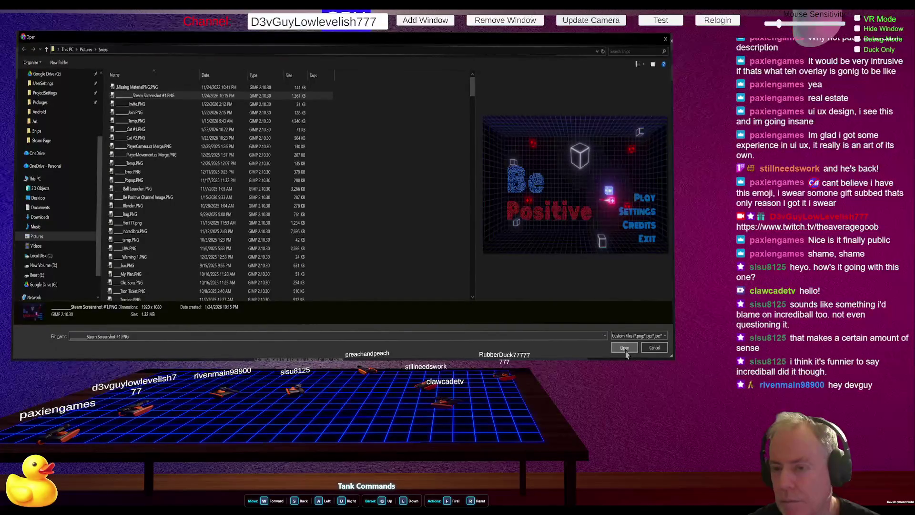
pyautogui.click(624, 349)
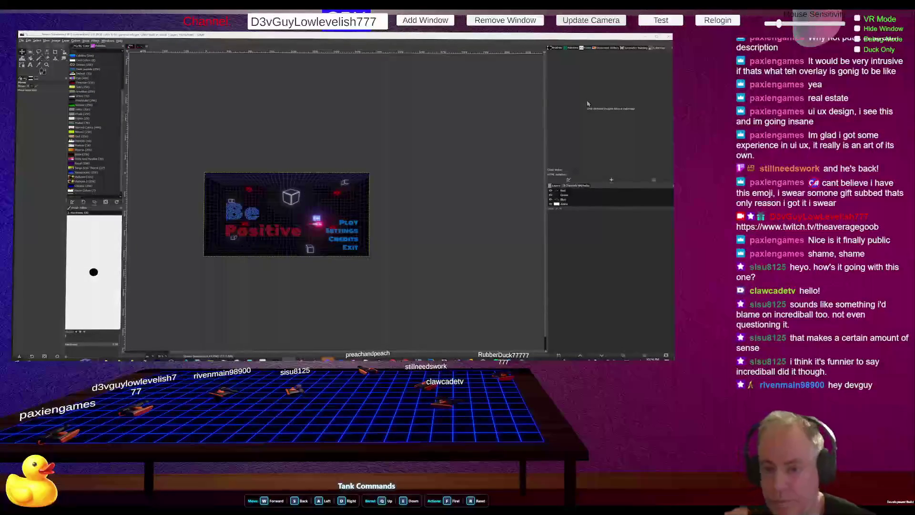
pyautogui.hotkey('alt', 'Tab')
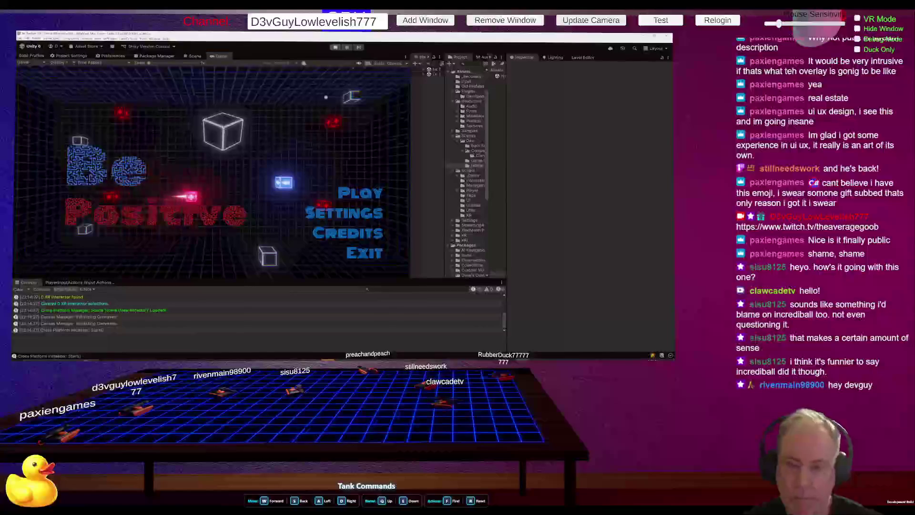
pyautogui.click(348, 49)
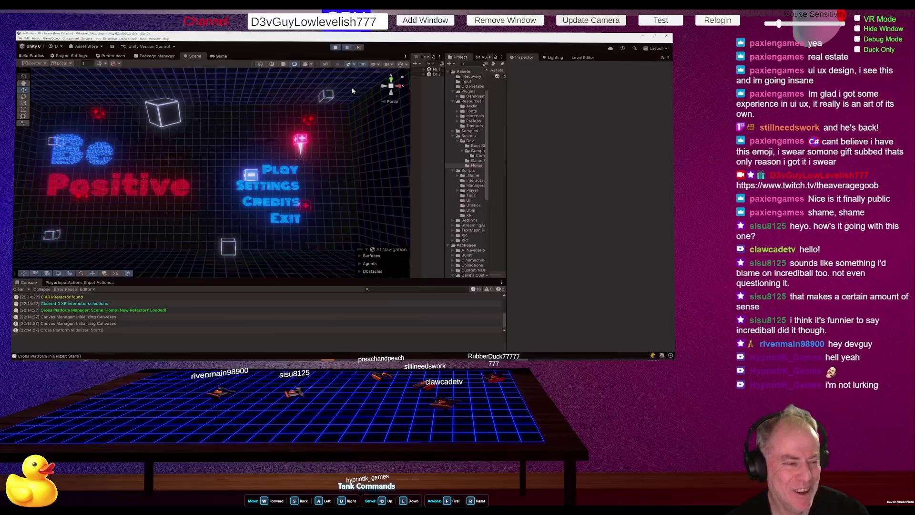
pyautogui.hotkey('alt', 'Tab')
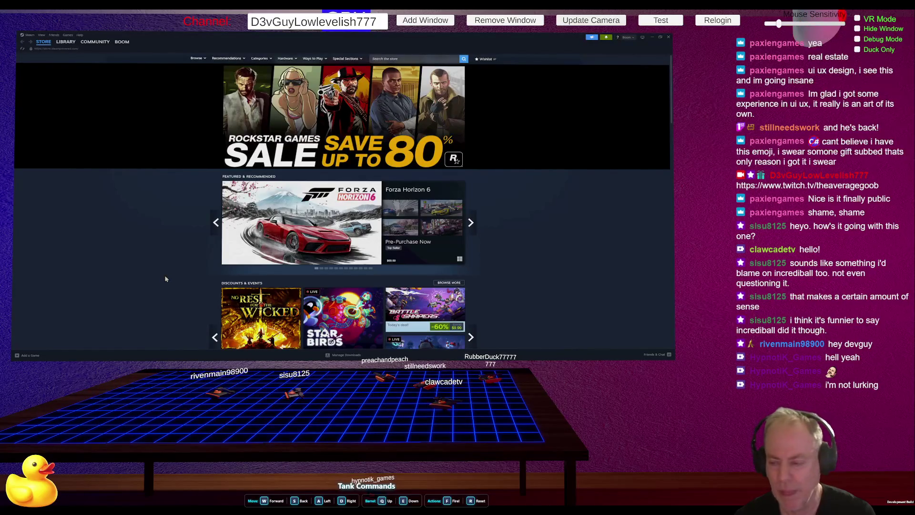
# Step: Install the Bobble Shop Simulator Playtest from the Steam Library onto the chosen drive
pyautogui.click(66, 41)
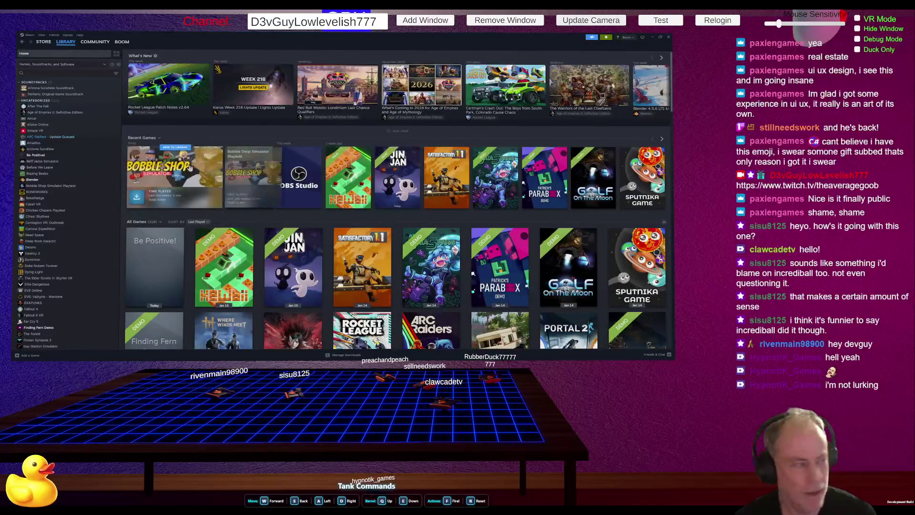
pyautogui.click(188, 173)
pyautogui.click(168, 133)
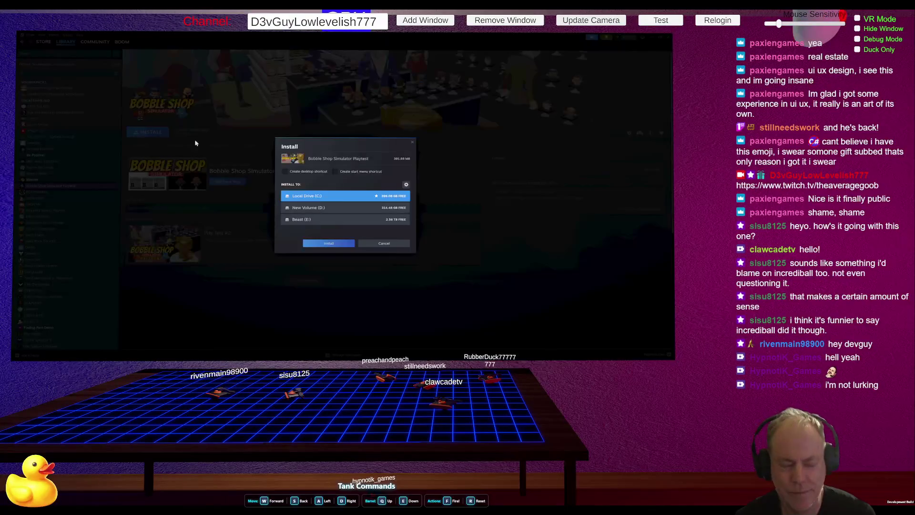
pyautogui.click(343, 219)
pyautogui.click(329, 243)
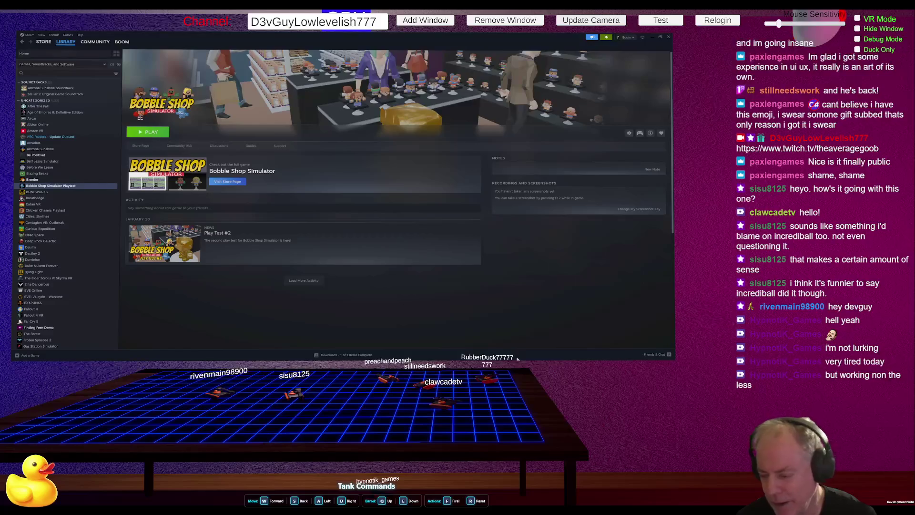
# Step: Switch over to the Be Positive! store page in the browser
pyautogui.moveTo(534, 355)
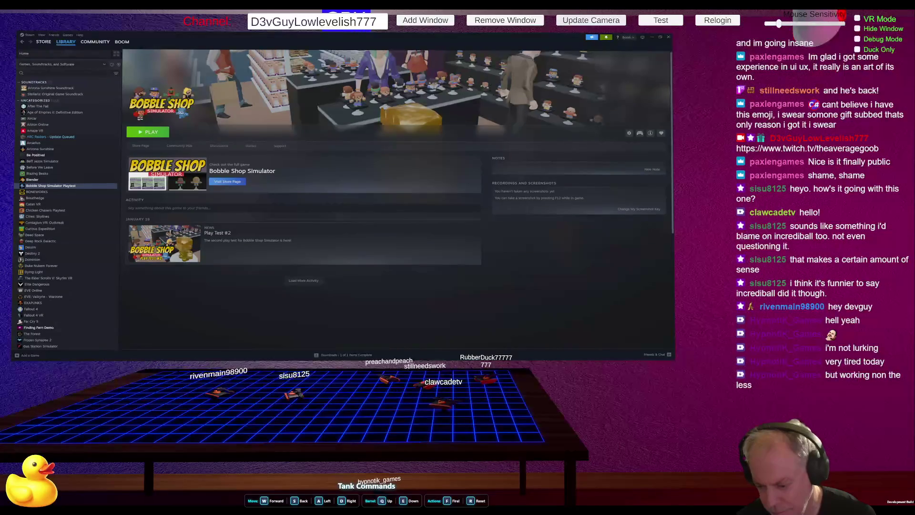
pyautogui.hotkey('alt', 'Tab')
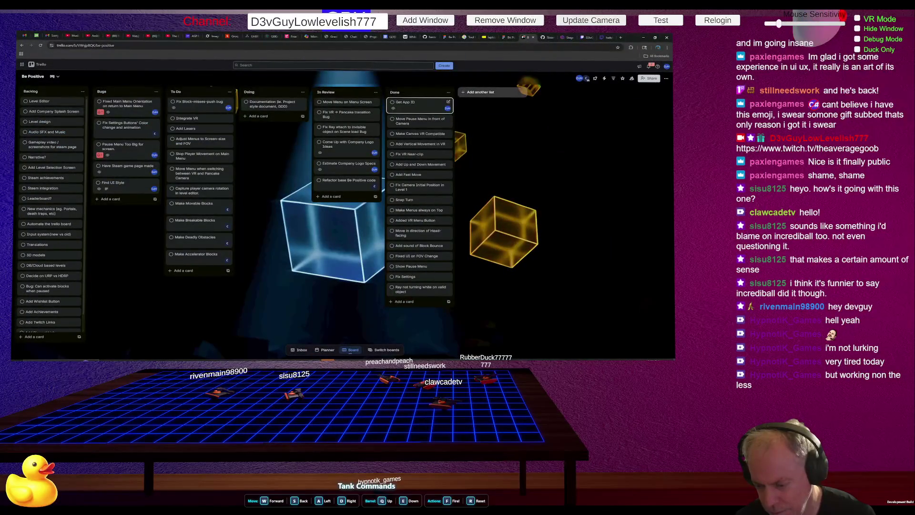
pyautogui.hotkey('alt', 'Tab')
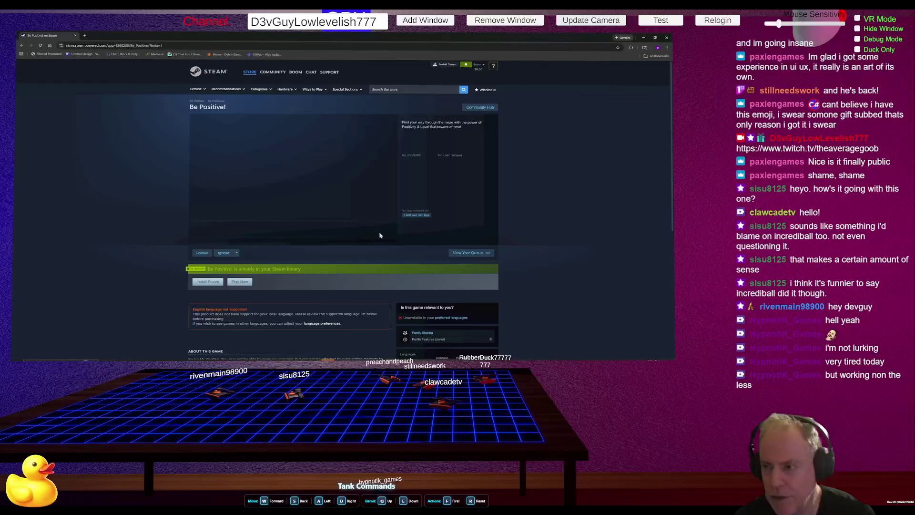
# Step: Scroll the Be Positive store page down to About This Game, briefly checking the Gmail window
pyautogui.moveTo(329, 360)
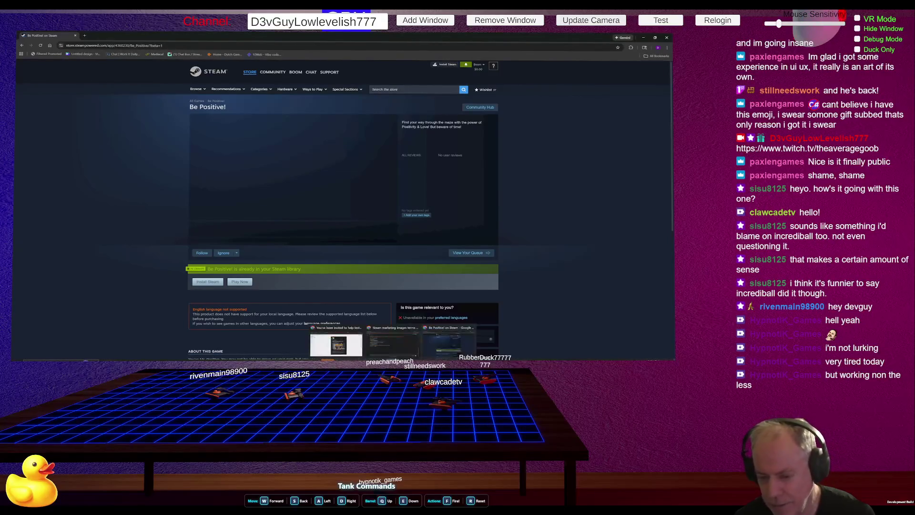
pyautogui.scroll(-2, 317, 225)
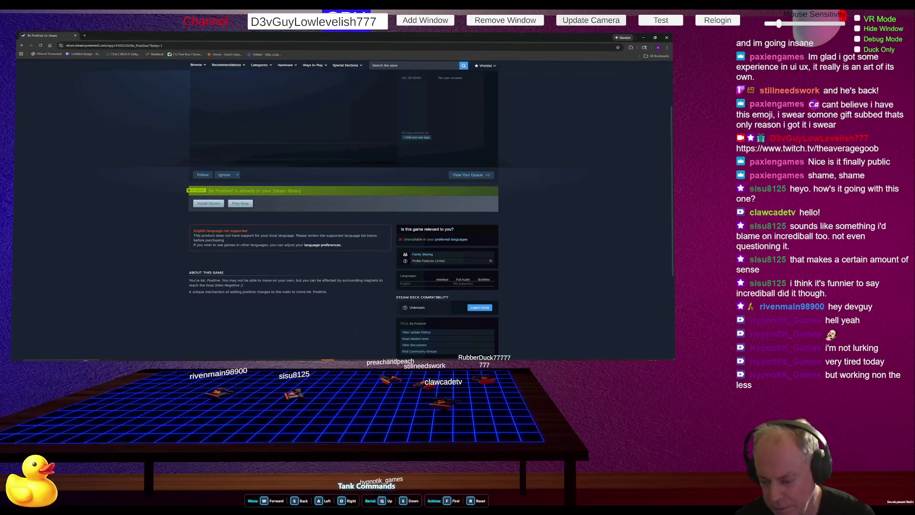
pyautogui.click(422, 341)
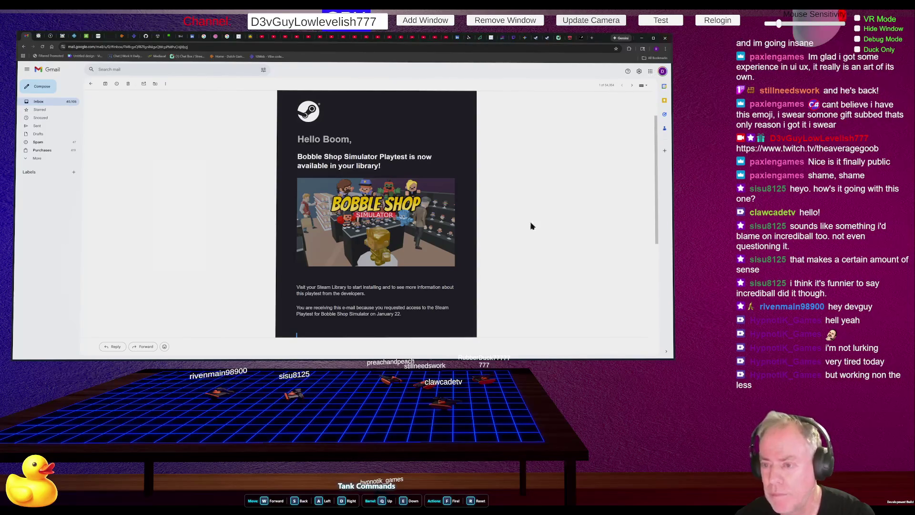
pyautogui.click(359, 347)
pyautogui.moveTo(327, 360)
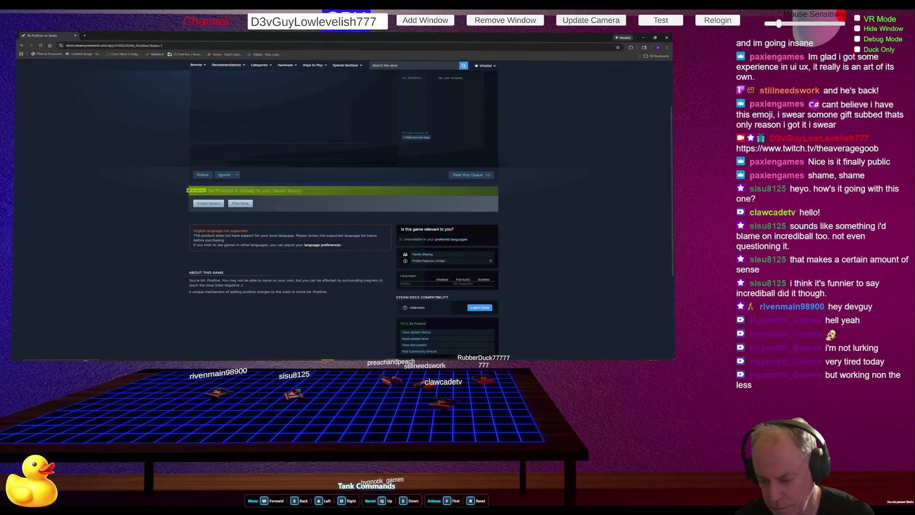
pyautogui.moveTo(366, 351)
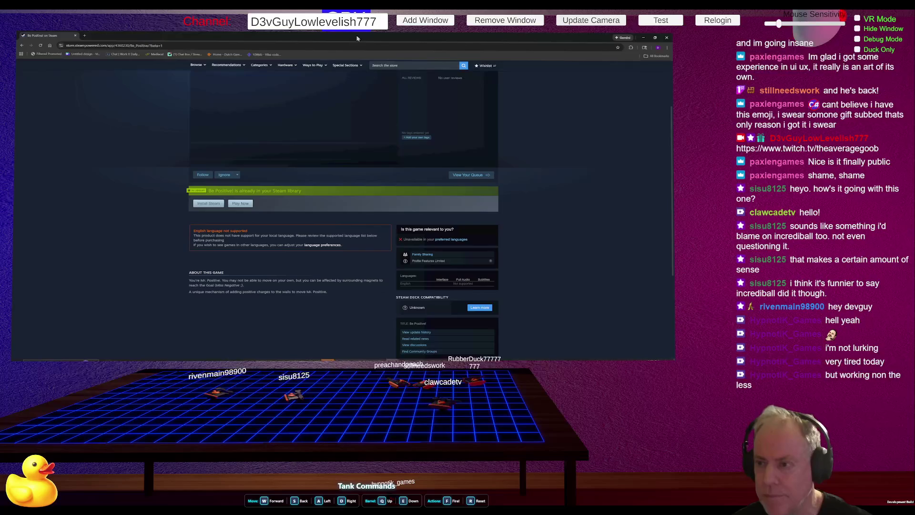
# Step: Switch to the browser's Twitch tab and open a followed developer's live stream
pyautogui.hotkey('alt', 'Tab')
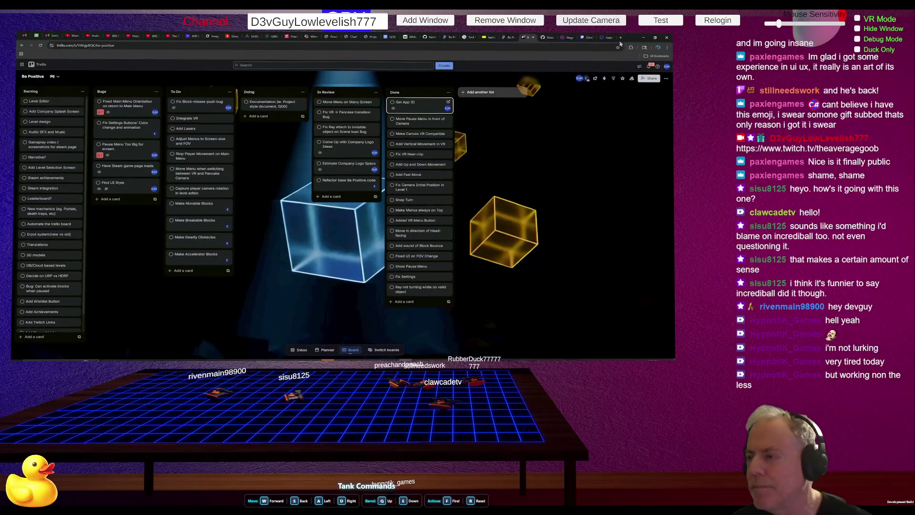
pyautogui.click(591, 39)
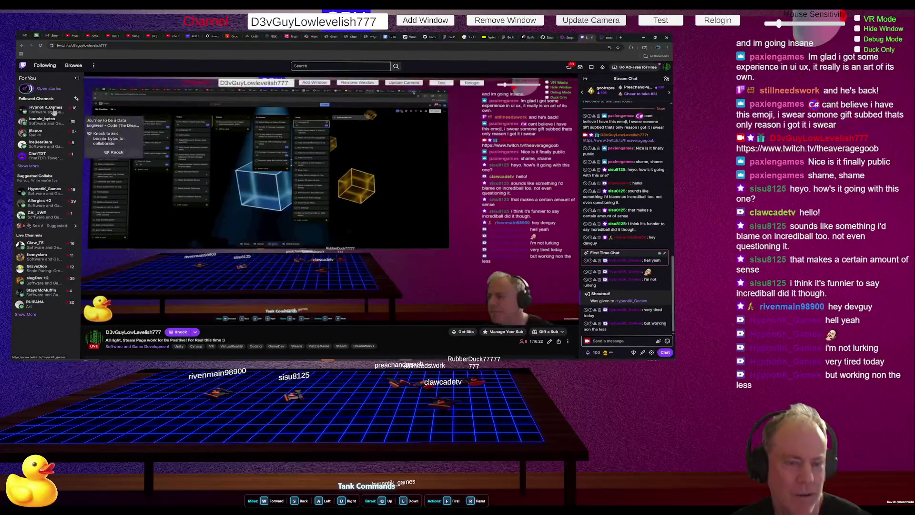
pyautogui.click(51, 111)
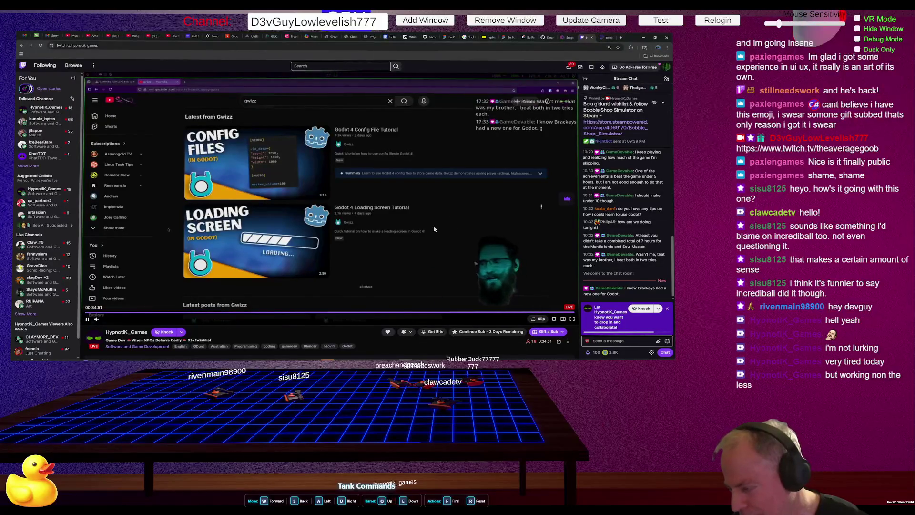
# Step: Unmute the Twitch stream and raise its volume to full
pyautogui.click(97, 322)
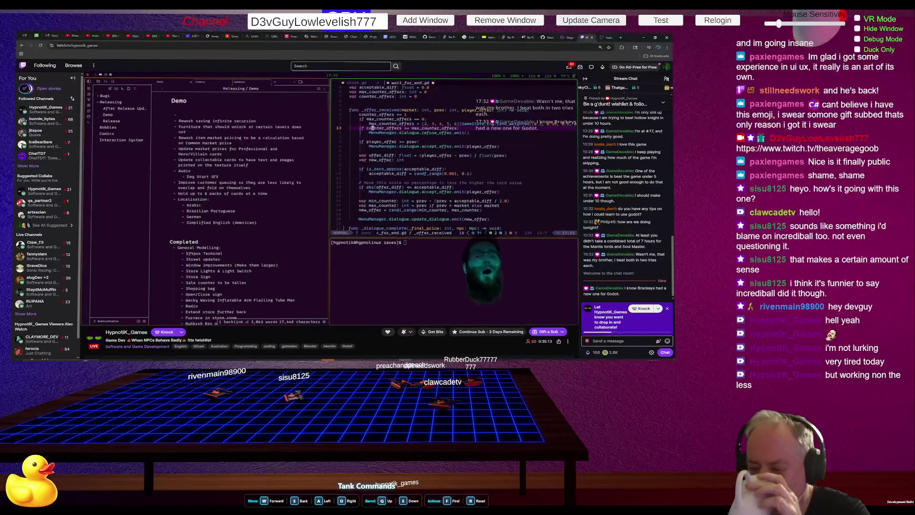
# Step: Send the chat message 'I thought you might be Streaming' in the Twitch chat
pyautogui.moveTo(252, 270)
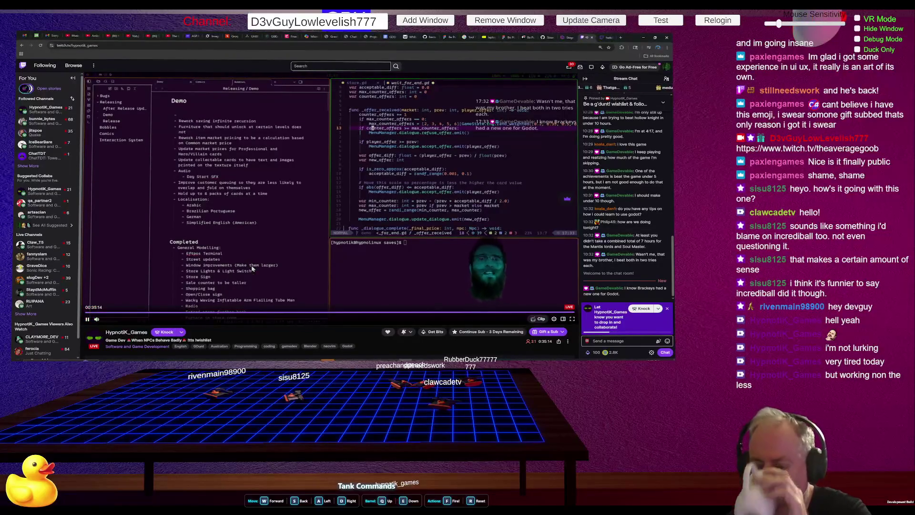
pyautogui.click(609, 341)
pyautogui.write('(')
pyautogui.write('houth')
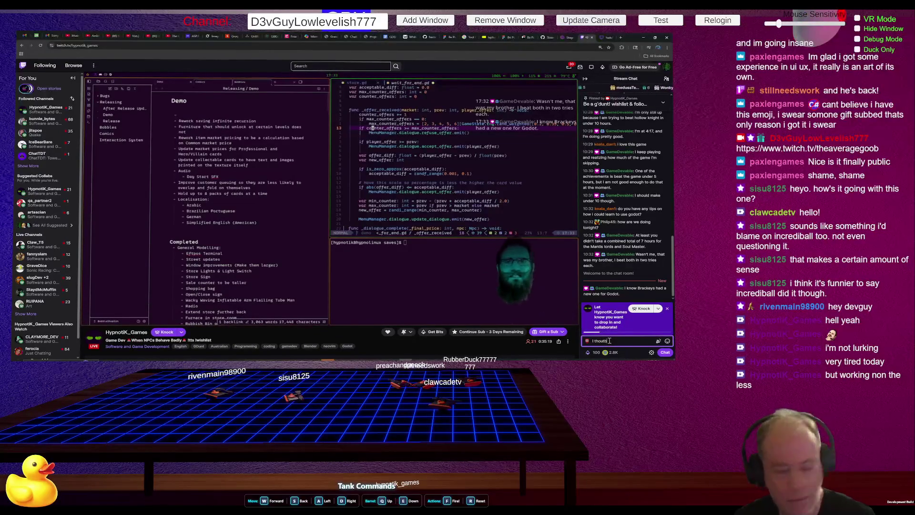
pyautogui.press('BackSpace')
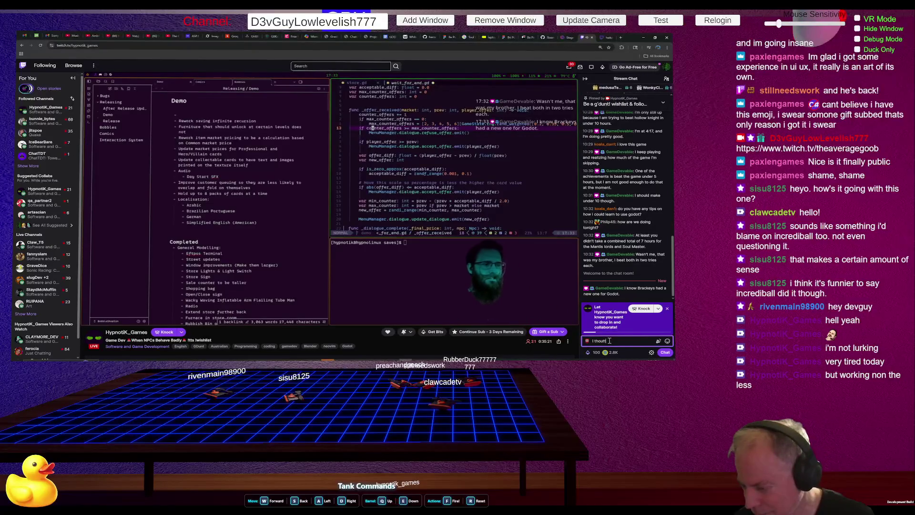
pyautogui.write('ht')
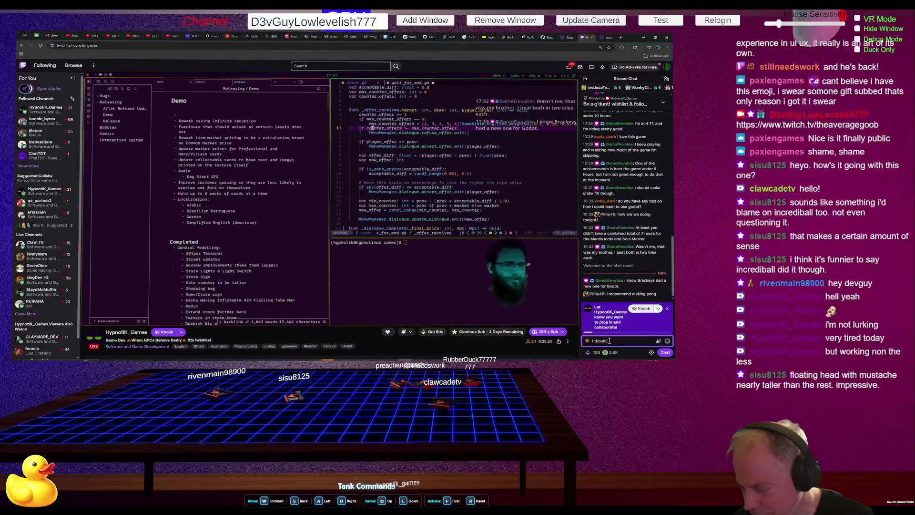
pyautogui.press('BackSpace')
pyautogui.press('BackSpace')
pyautogui.write('ght you')
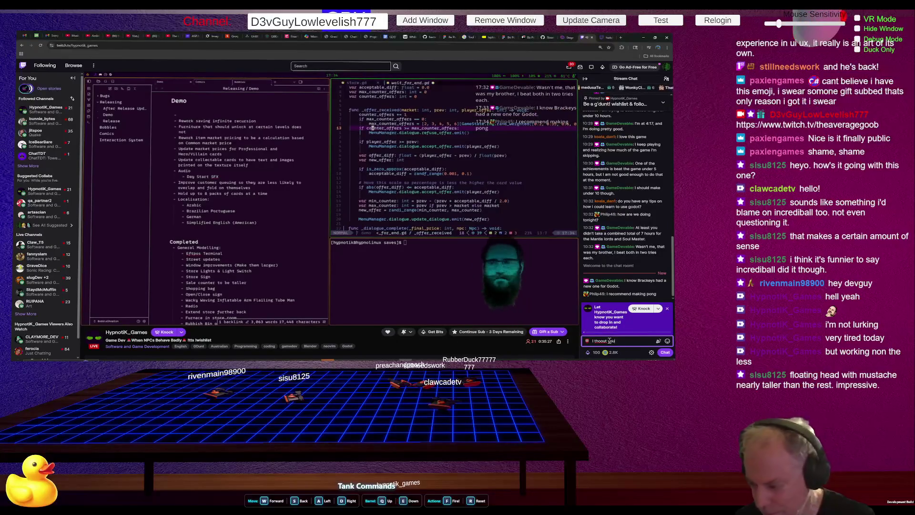
pyautogui.press('BackSpace')
pyautogui.press('BackSpace')
pyautogui.press('BackSpace')
pyautogui.write('though')
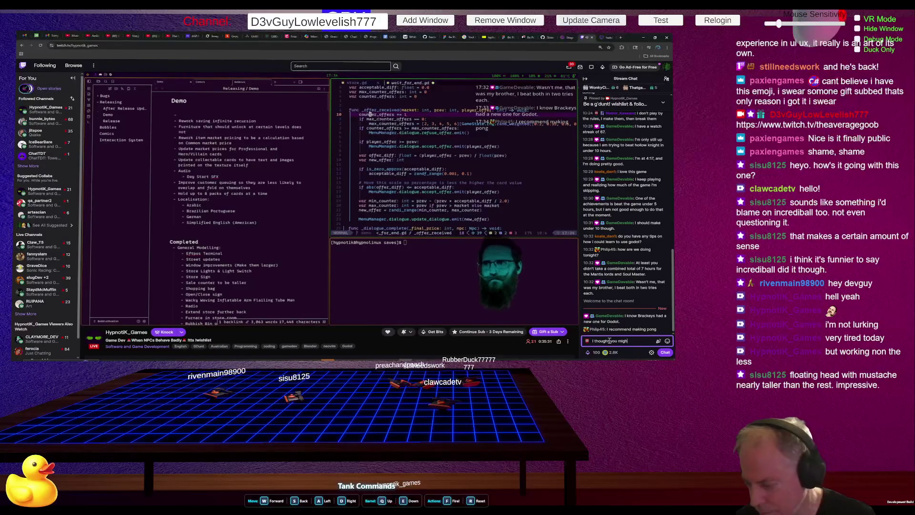
pyautogui.write('t')
pyautogui.write(' you might be St')
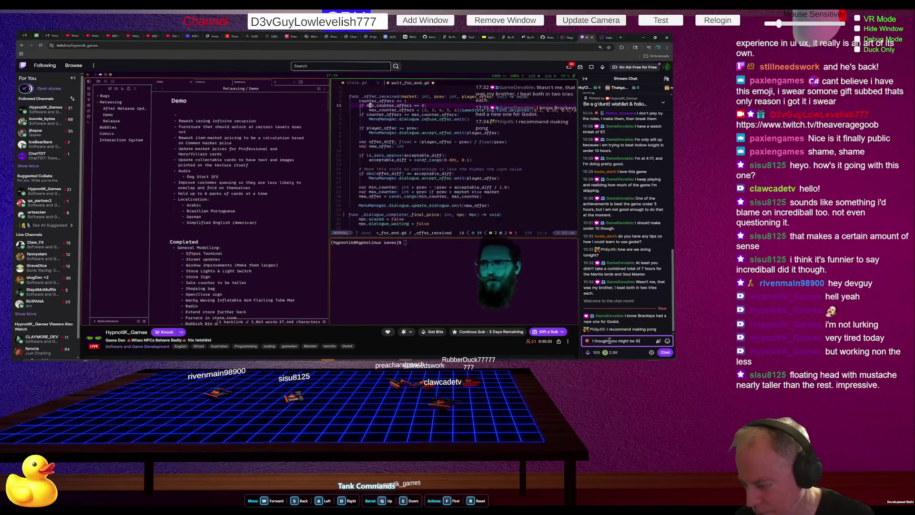
pyautogui.write('reaming')
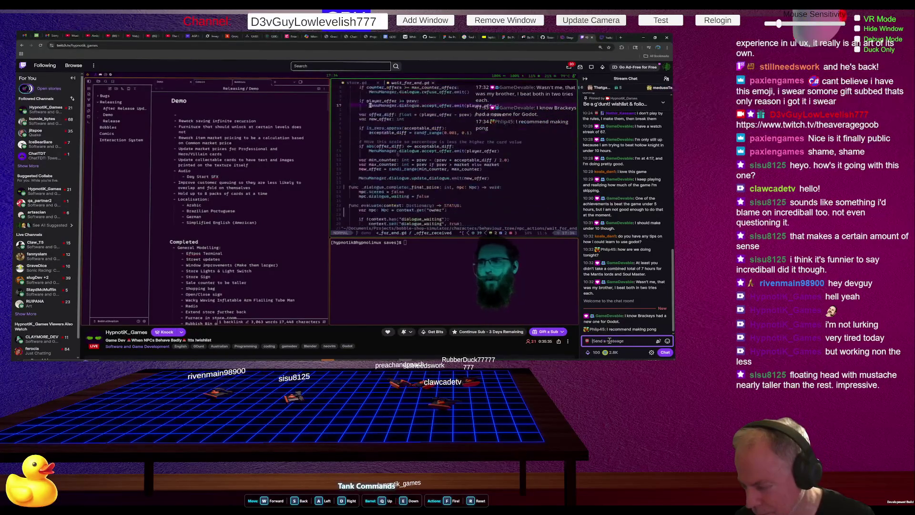
pyautogui.press('Return')
# Step: Send laughing-duck emotes to the stream chat
pyautogui.click(667, 341)
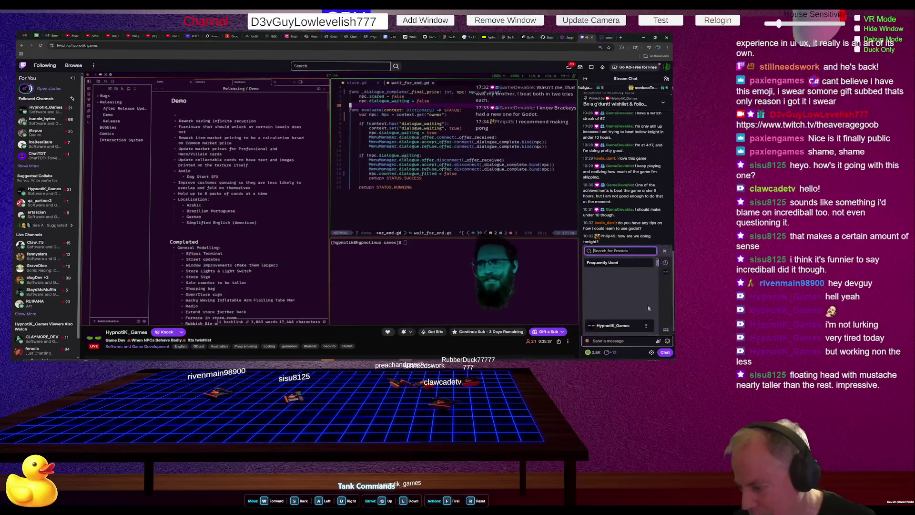
pyautogui.click(615, 273)
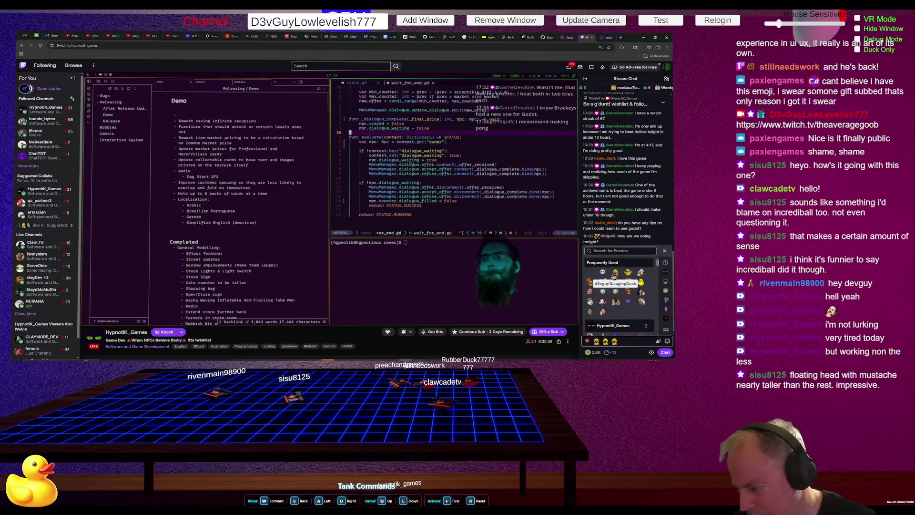
pyautogui.click(665, 352)
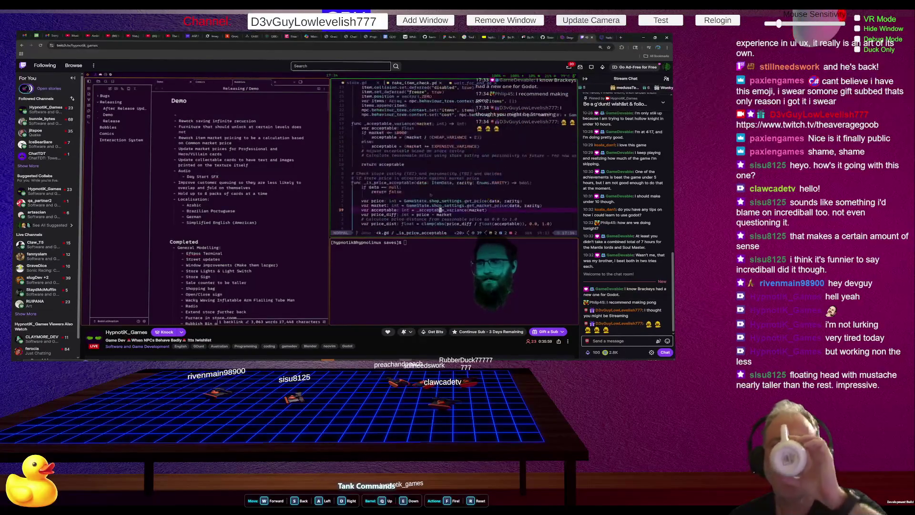
pyautogui.moveTo(348, 261)
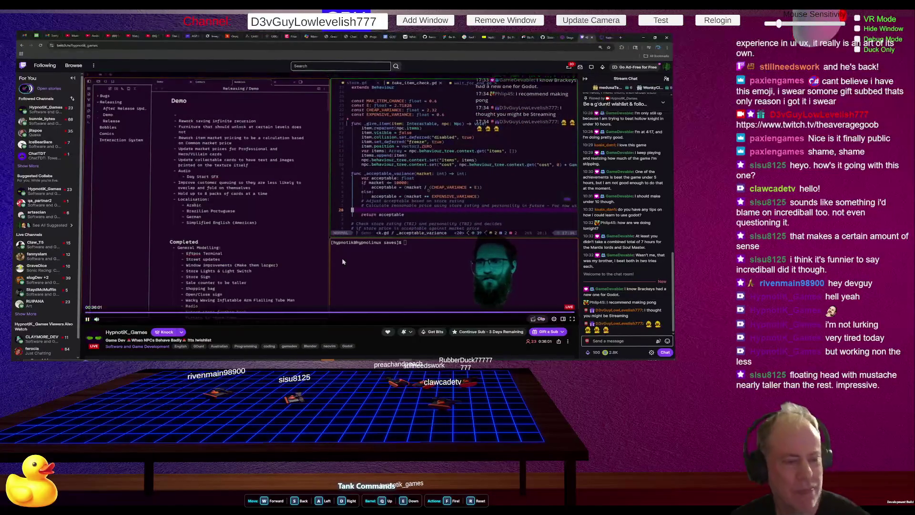